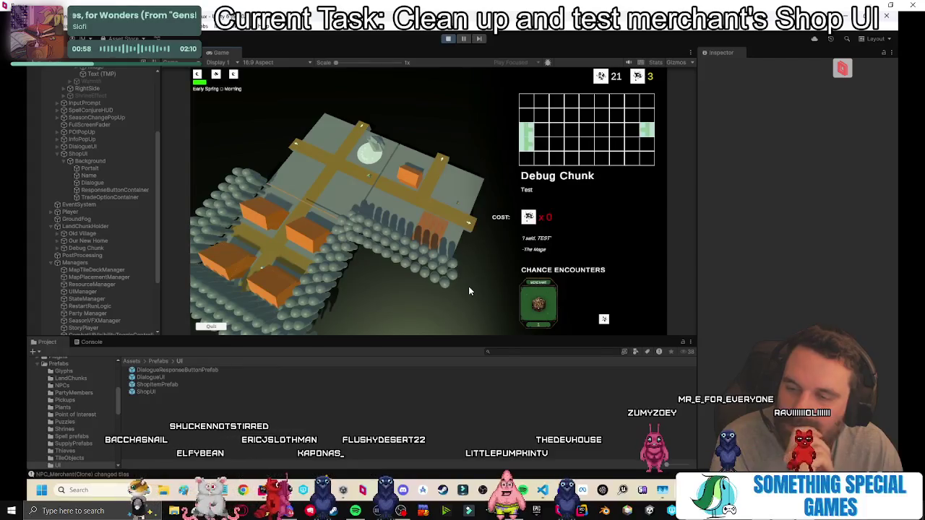
Exit the map view and talk to the merchant to open his shop with two item cards.
click(468, 286)
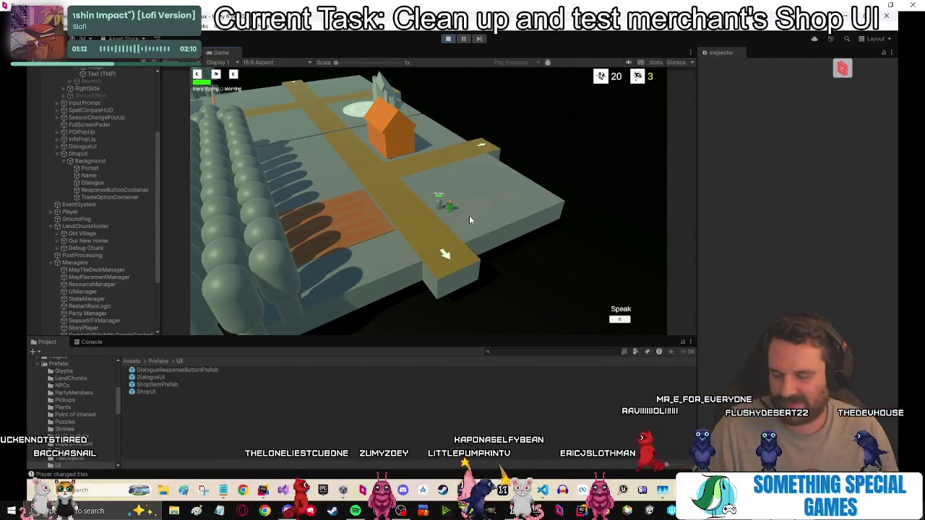
key(e)
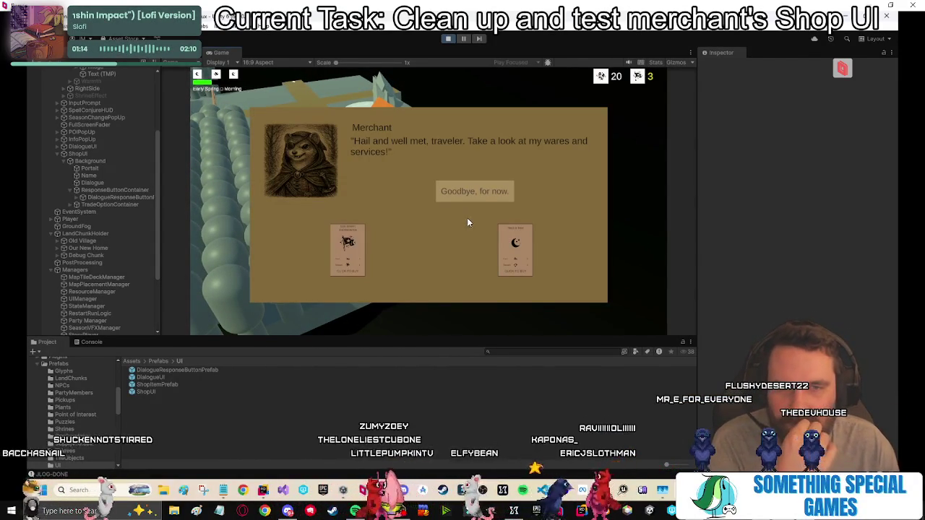
Maximize the Game view to test buying the shop cards, then stop Play mode.
key(shift+space)
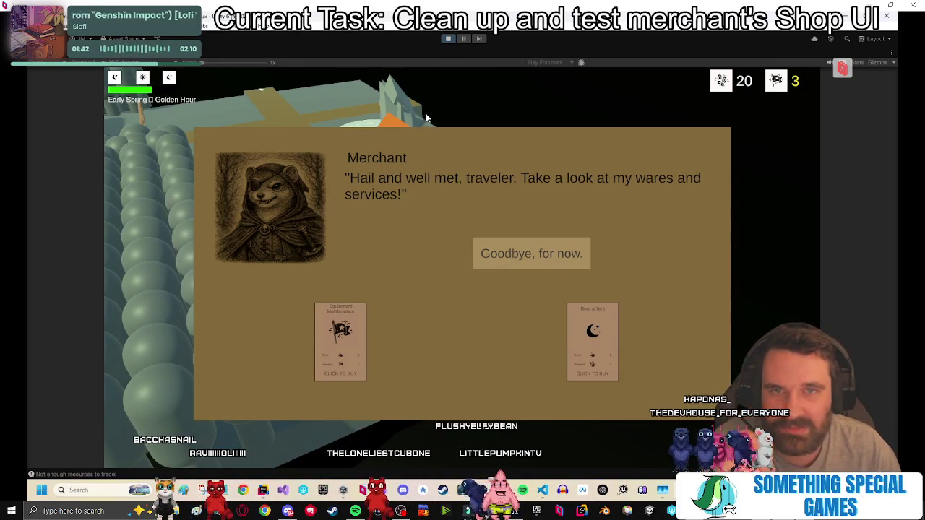
click(447, 40)
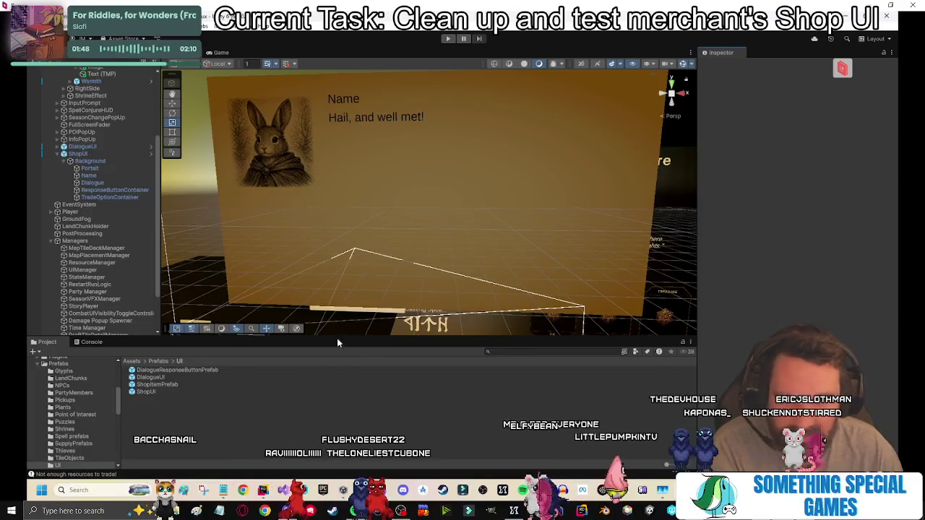
Open the Travel Ration ShopItemPrefab card for a quick look.
click(154, 385)
double_click(155, 387)
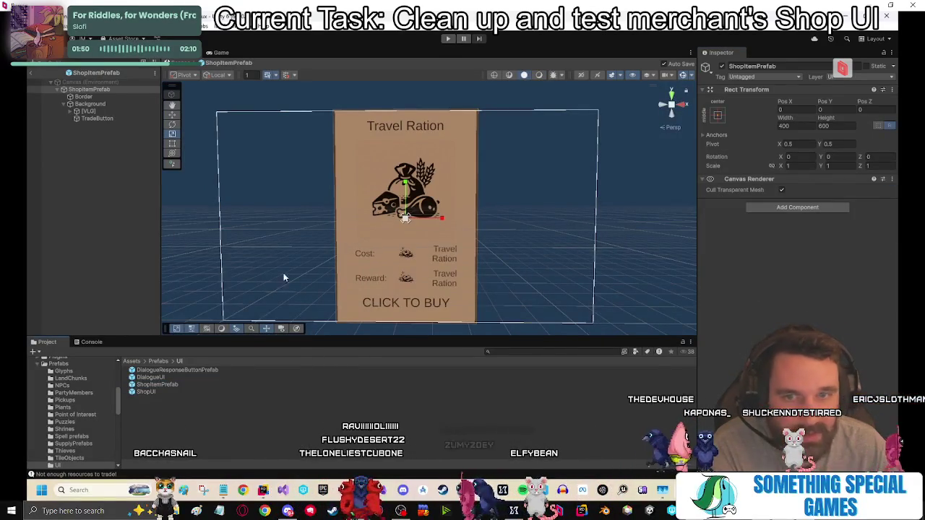
click(115, 200)
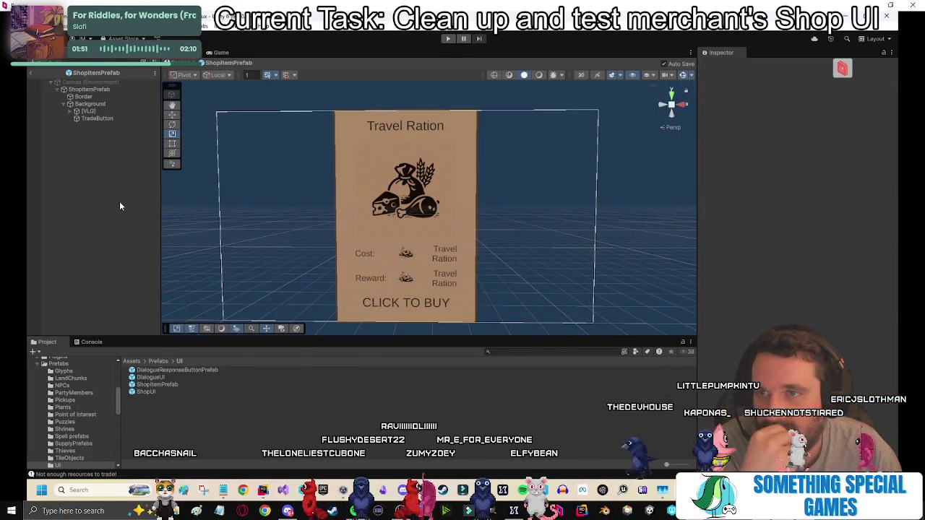
Open the ShopUI prefab and inspect its containers, Background and Portrait objects.
double_click(148, 391)
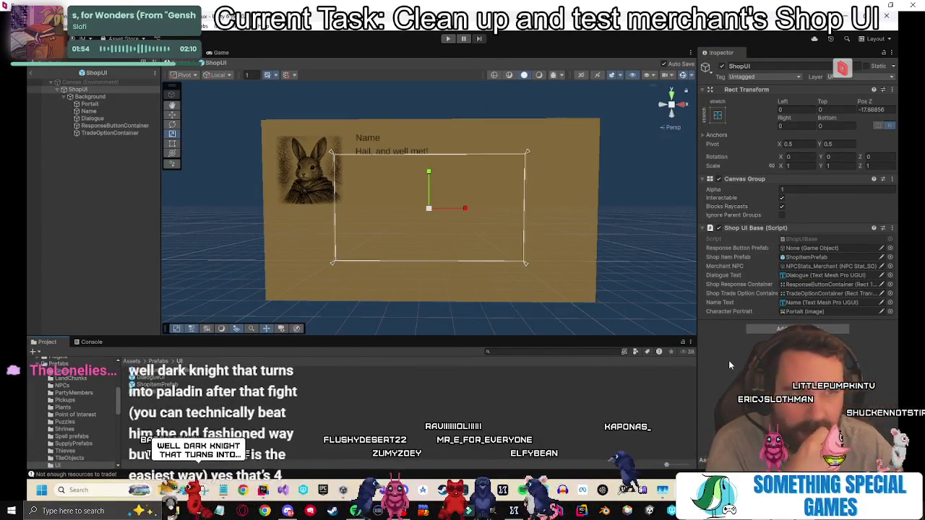
click(114, 126)
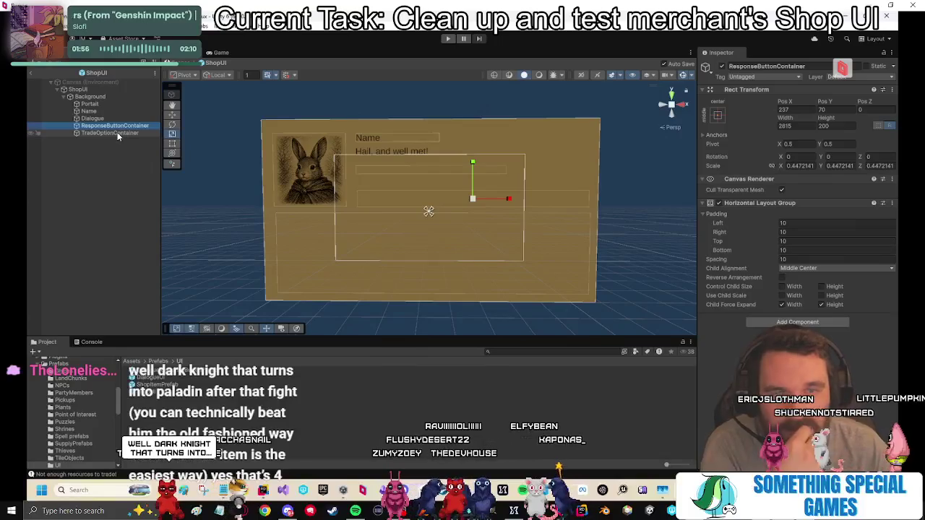
click(115, 134)
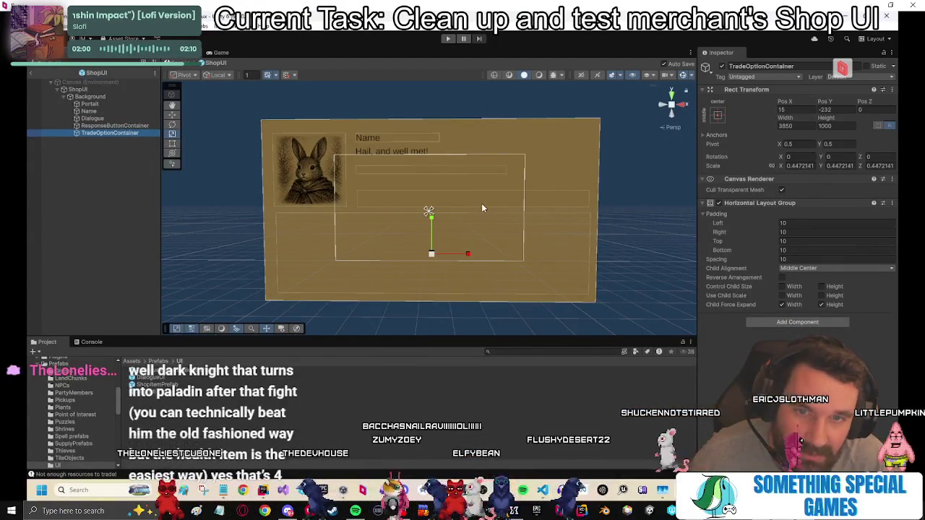
click(93, 91)
click(93, 97)
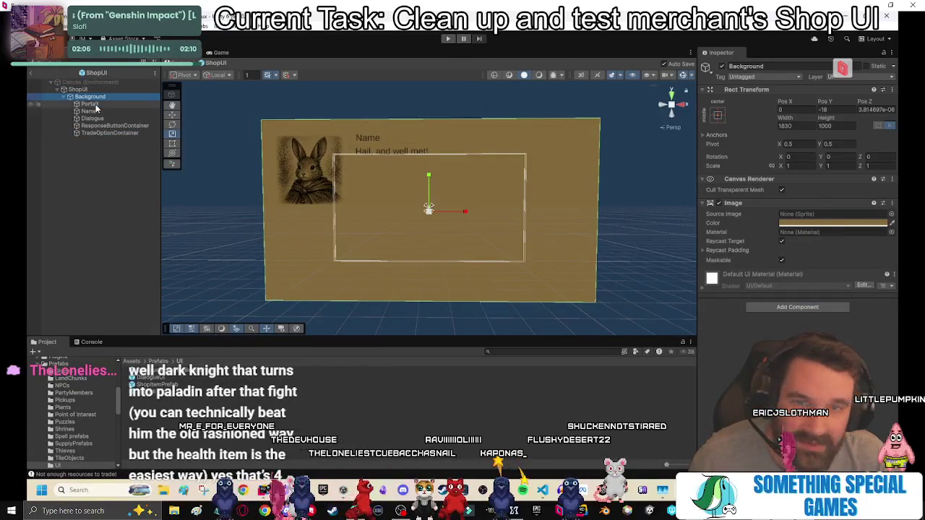
click(91, 104)
Set the Scale of all five Background children to 1, 1, 1.
shift+click(112, 133)
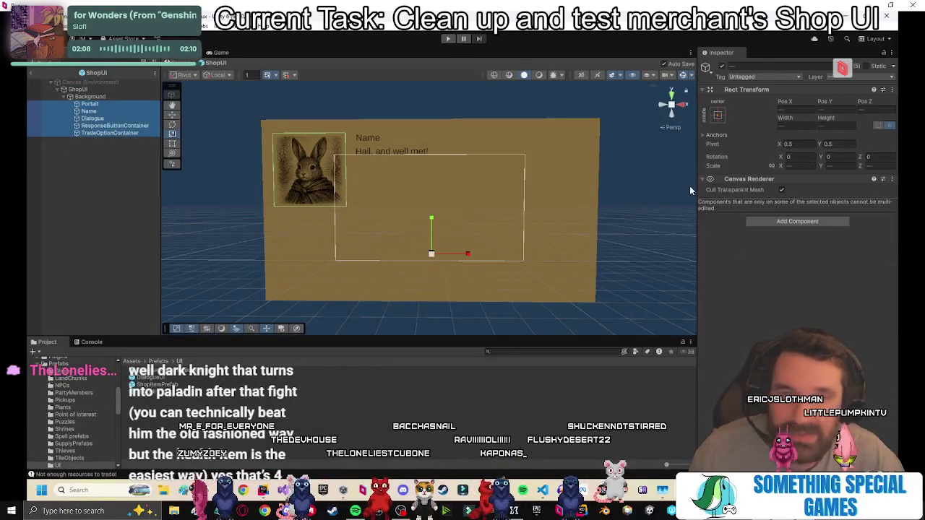
click(812, 166)
text(1)
key(Tab)
text(1)
key(Tab)
text(1)
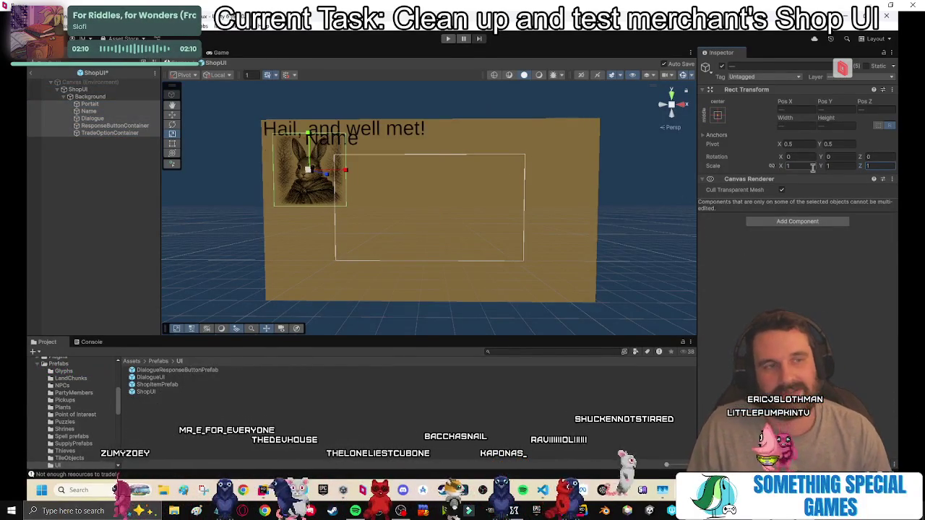
Move the Name text right, beside the rabbit portrait.
click(104, 113)
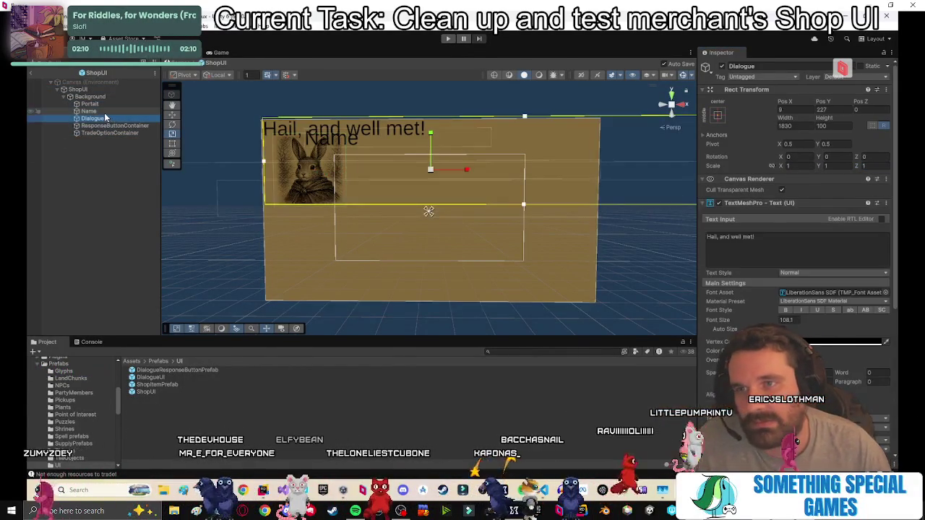
click(785, 126)
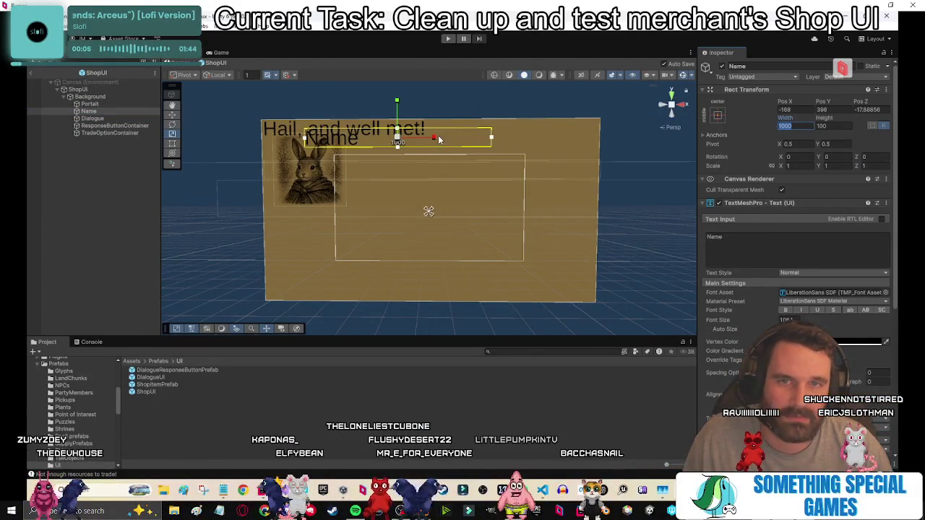
click(125, 173)
click(88, 111)
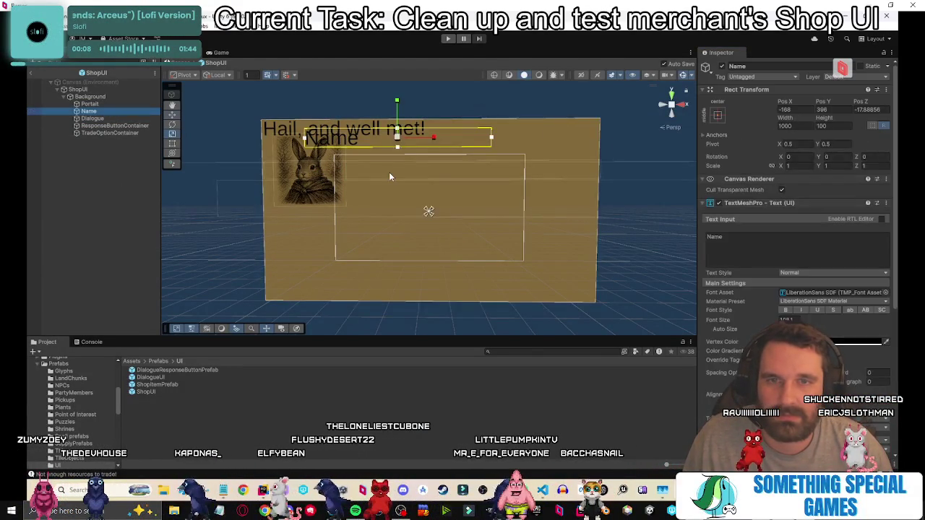
drag(414, 150, 449, 150)
Give the Dialogue text a width of 1000 and move it below Name.
click(97, 117)
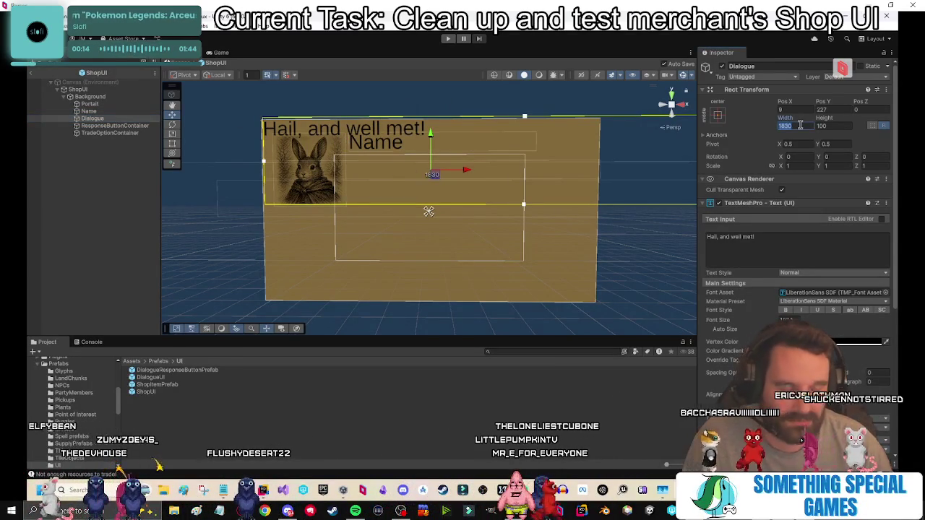
text(1000)
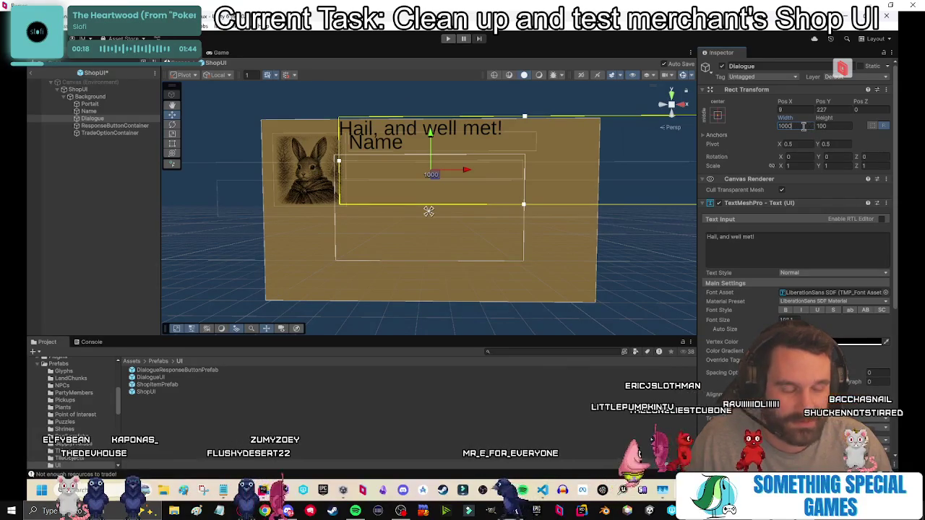
text(500)
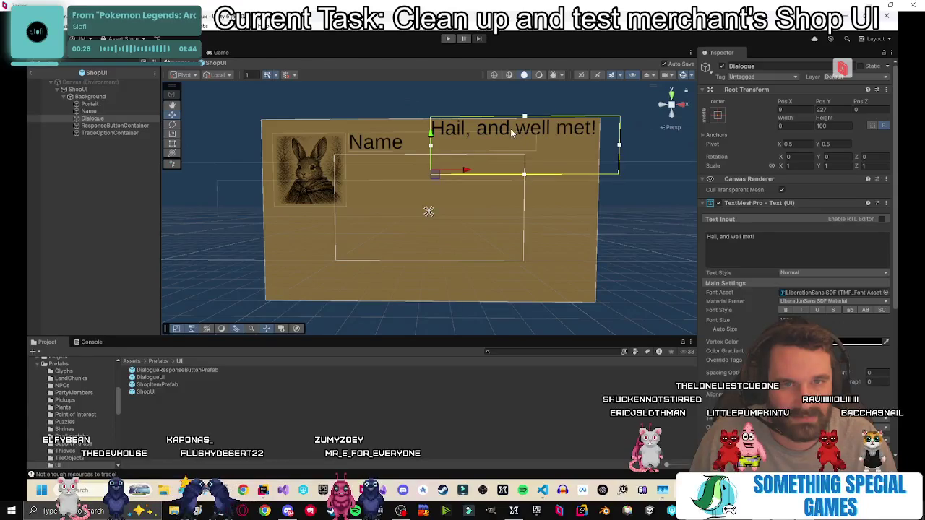
click(469, 145)
click(130, 119)
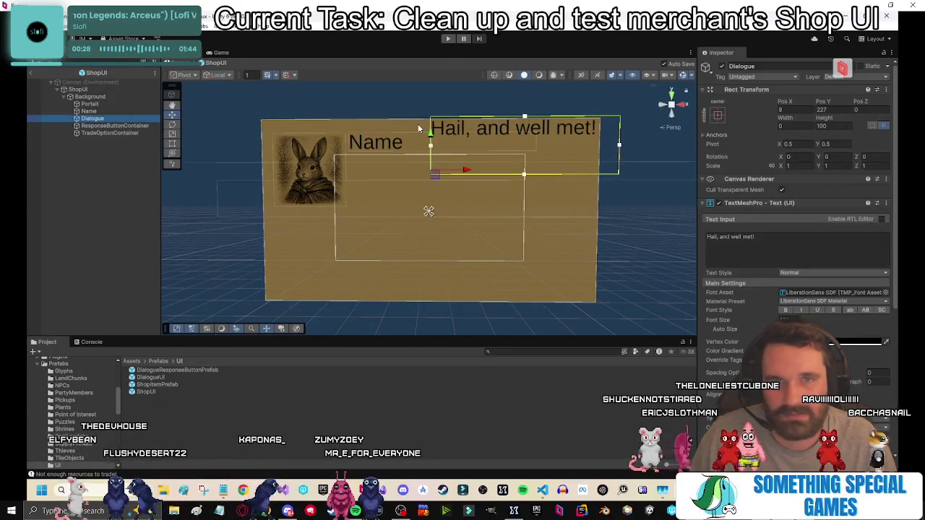
drag(435, 179, 356, 215)
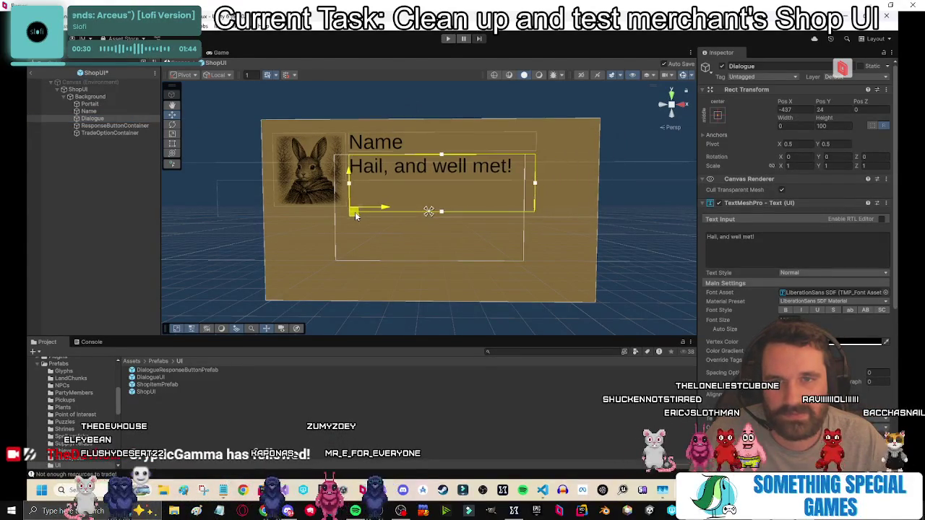
Set Name and Dialogue font size to 108 and nudge the greeting slightly right.
ctrl+click(107, 110)
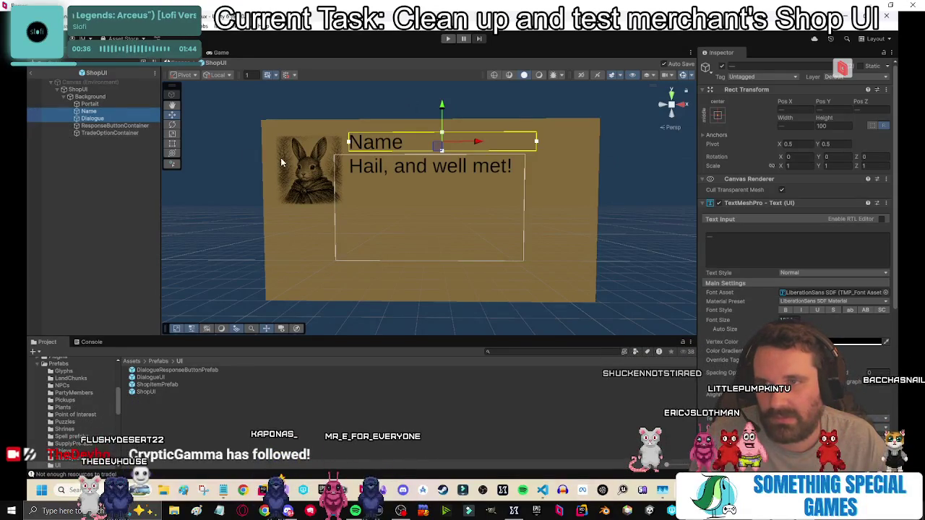
click(794, 319)
text(108)
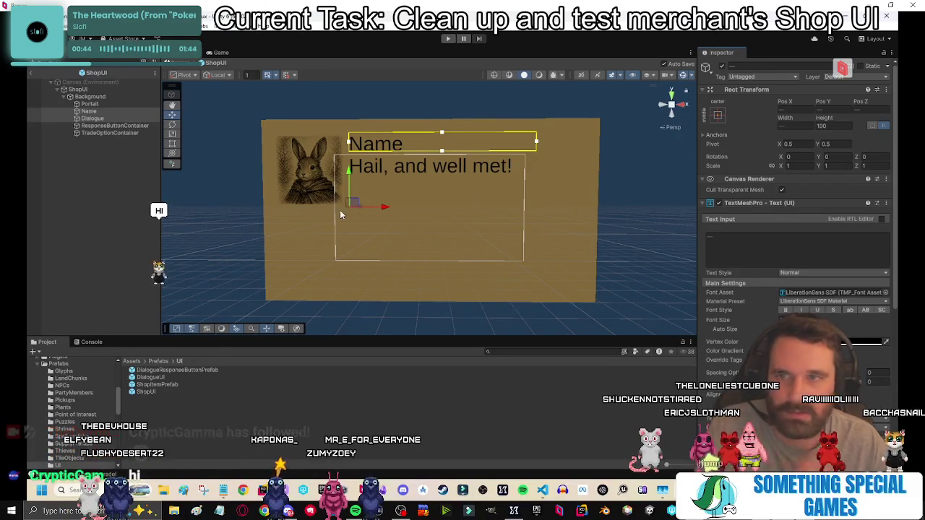
click(93, 117)
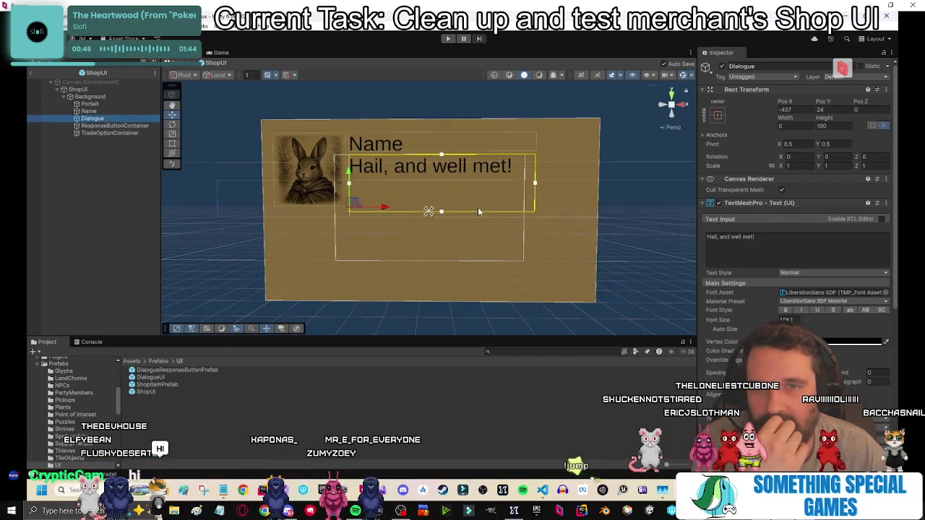
drag(353, 204, 354, 204)
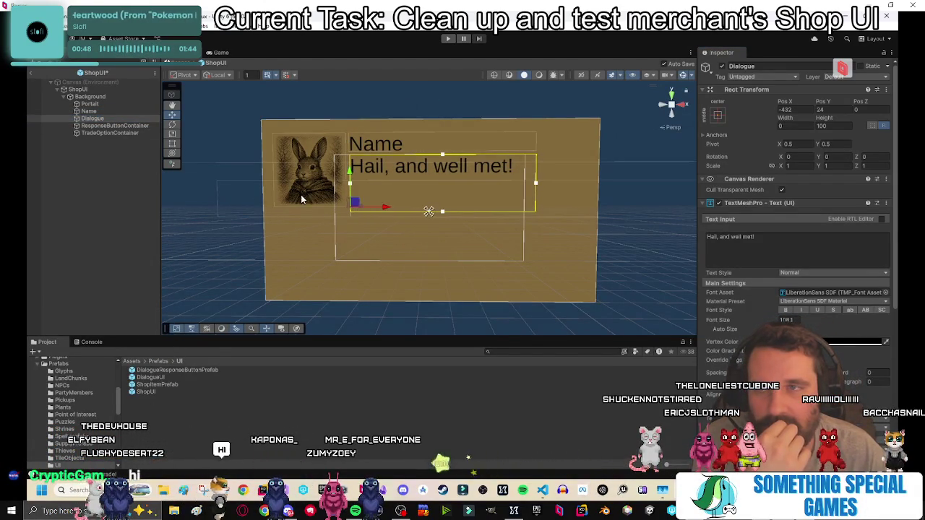
Adjust the ResponseButtonContainer's Rect Transform size values.
click(407, 199)
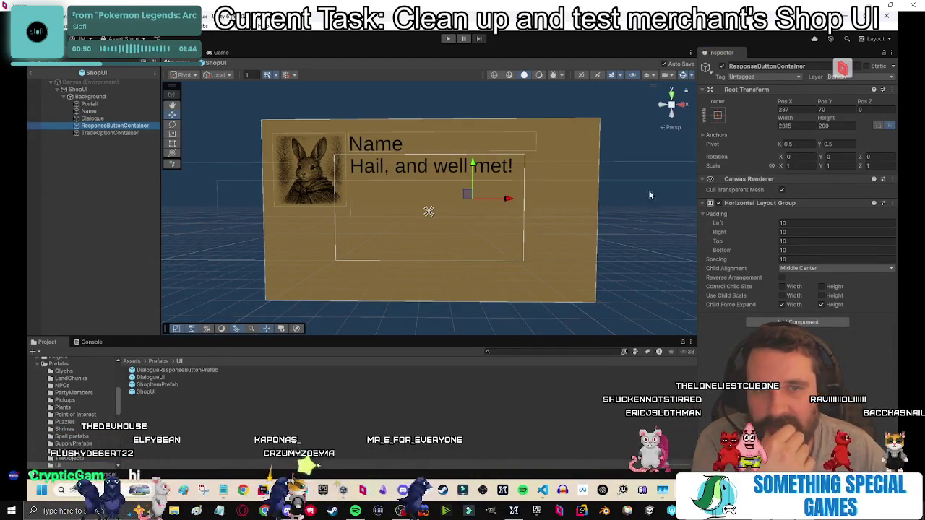
click(829, 133)
click(833, 126)
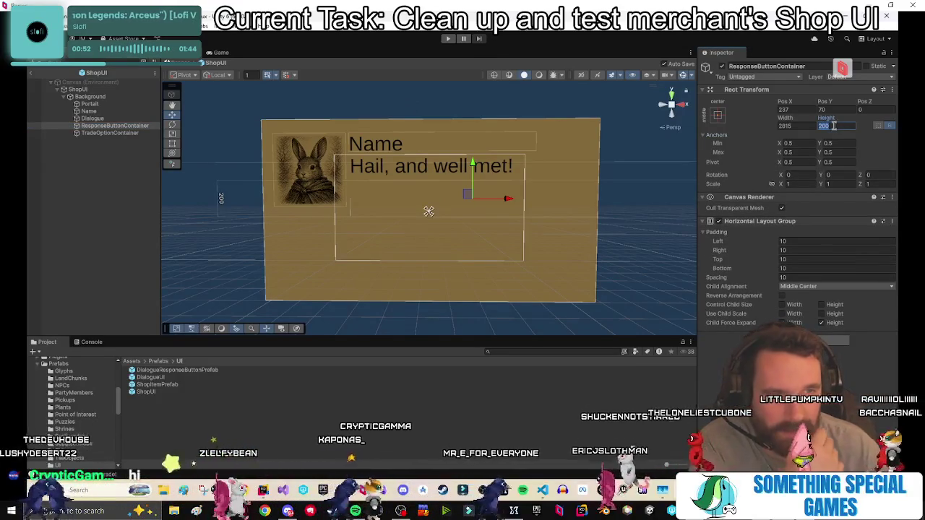
text(100)
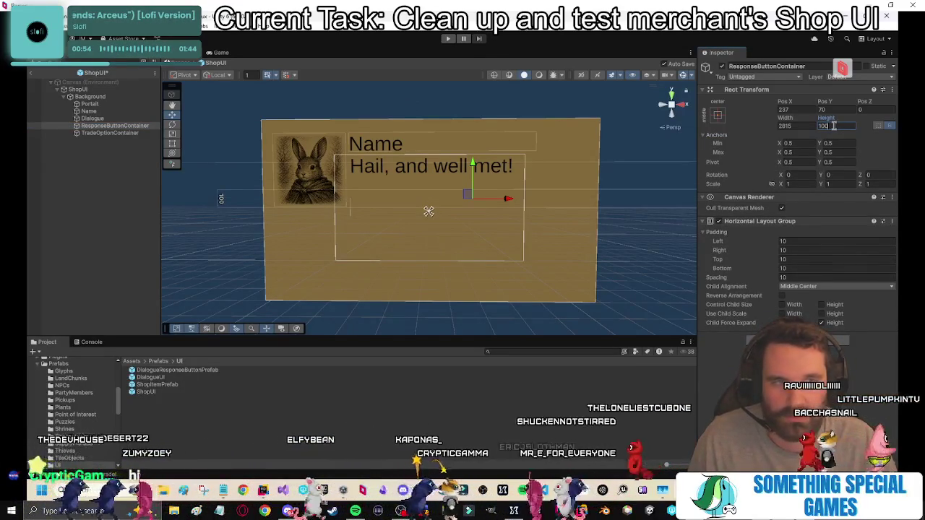
key(BackSpace)
key(BackSpace)
key(BackSpace)
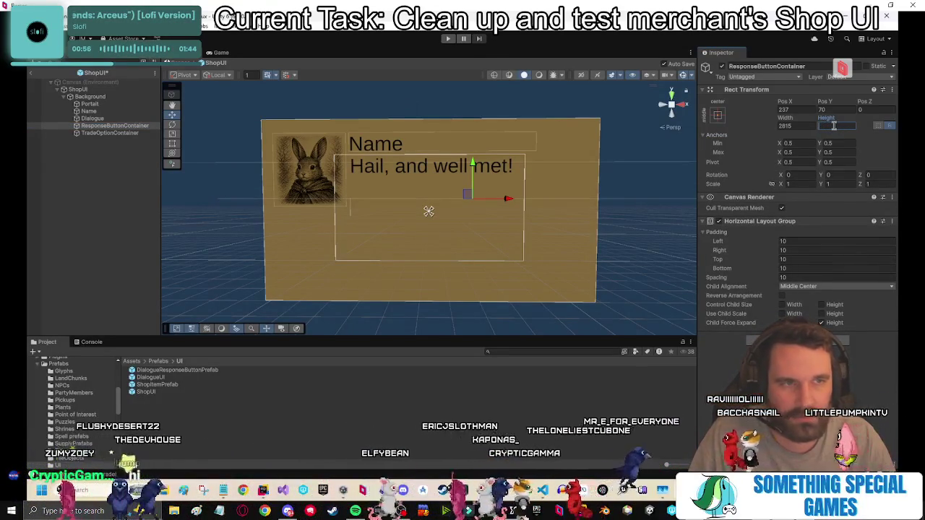
text(150)
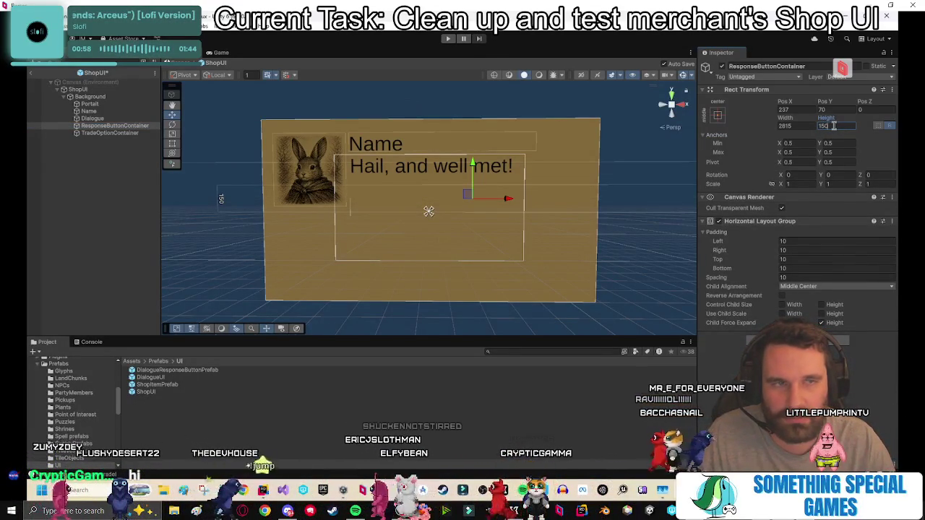
key(BackSpace)
key(BackSpace)
text(00)
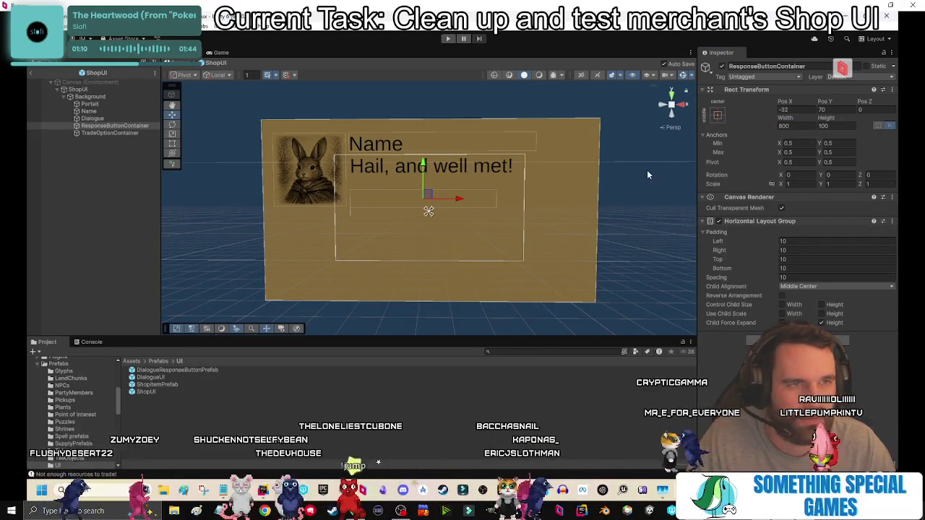
Set the button container's Child Alignment to Middle Left.
click(812, 287)
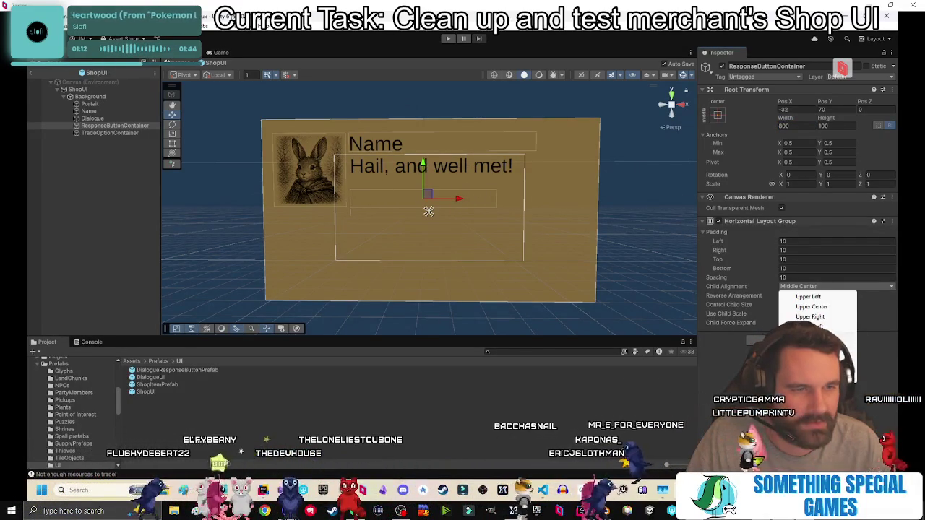
click(809, 326)
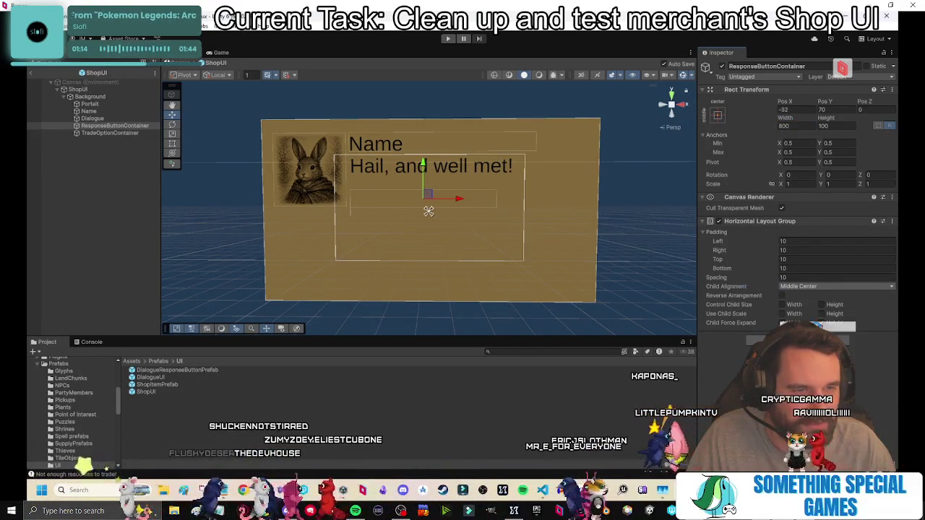
click(93, 119)
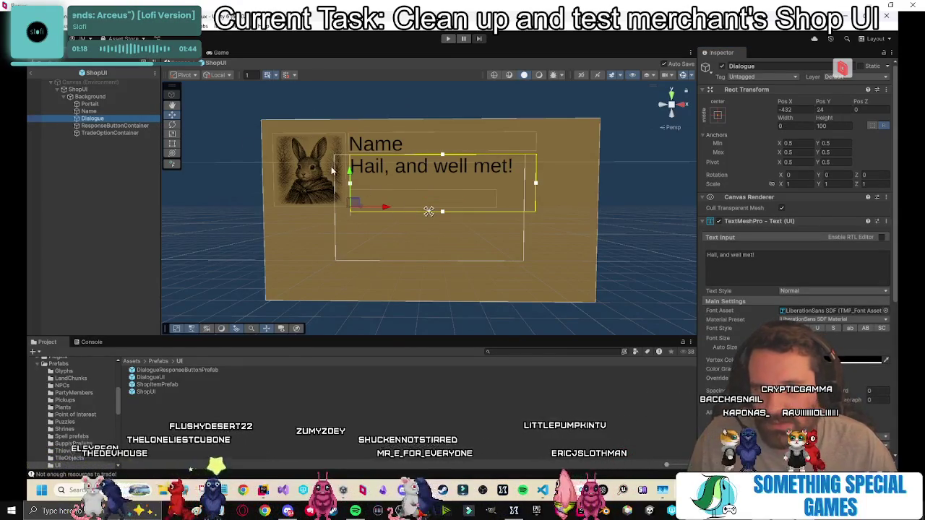
Drag the Dialogue box's bottom edge up to just below the greeting line.
click(98, 111)
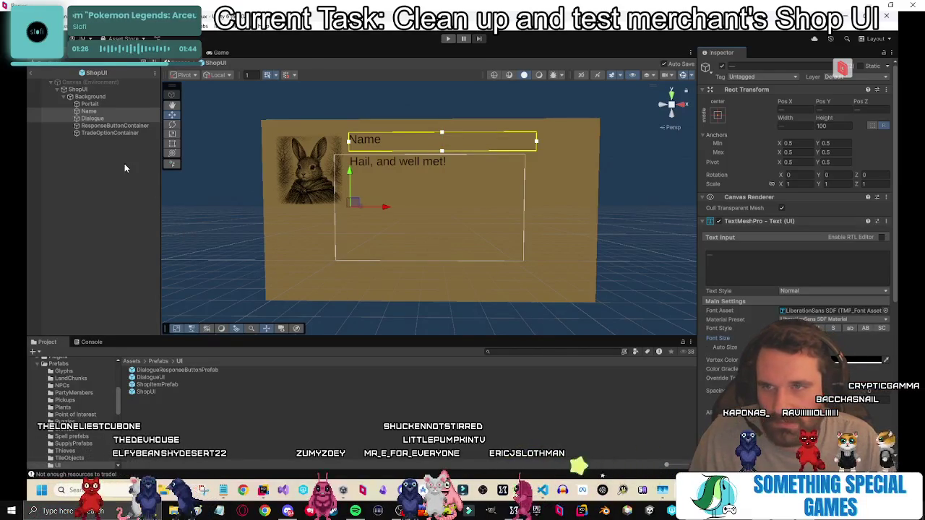
click(100, 119)
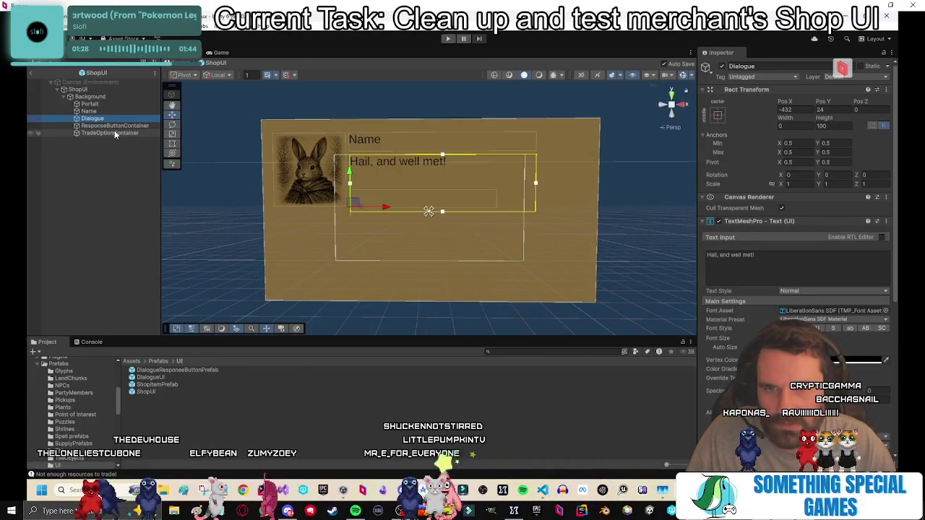
drag(442, 212, 441, 192)
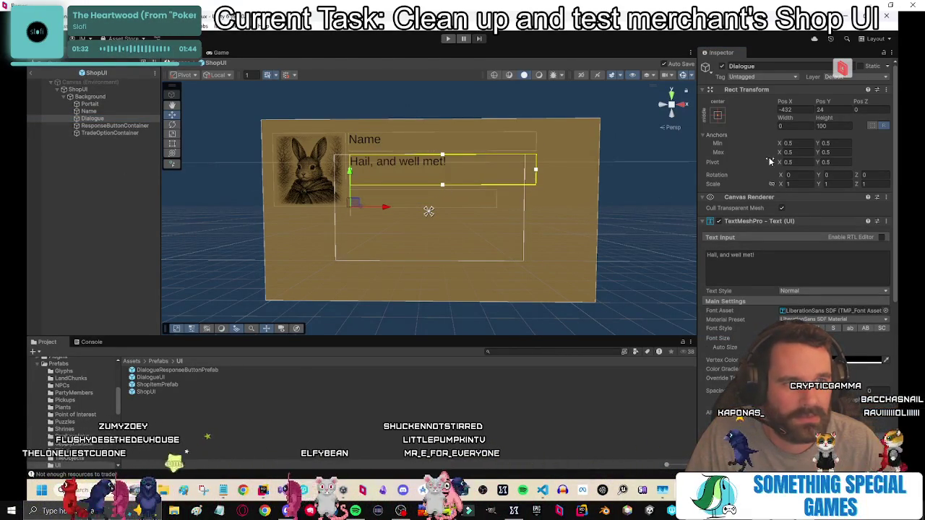
click(106, 110)
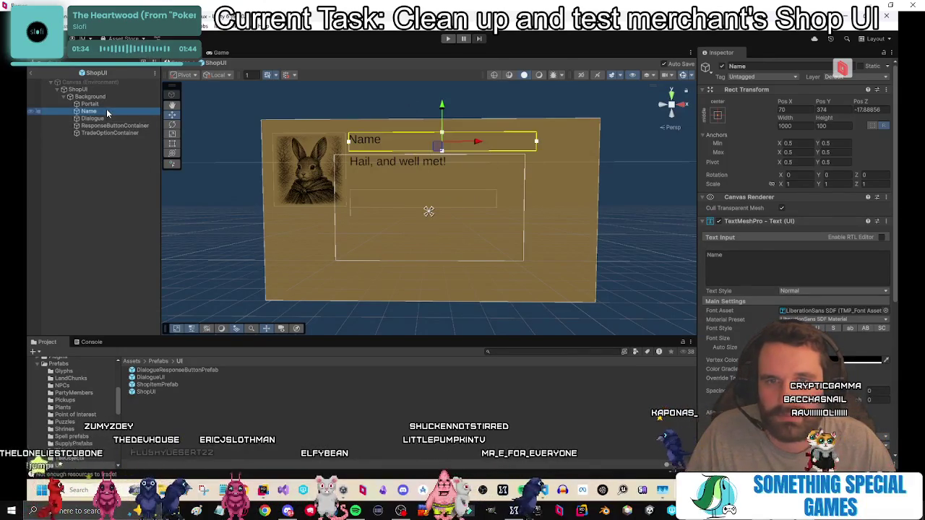
key(Up)
click(110, 119)
click(109, 133)
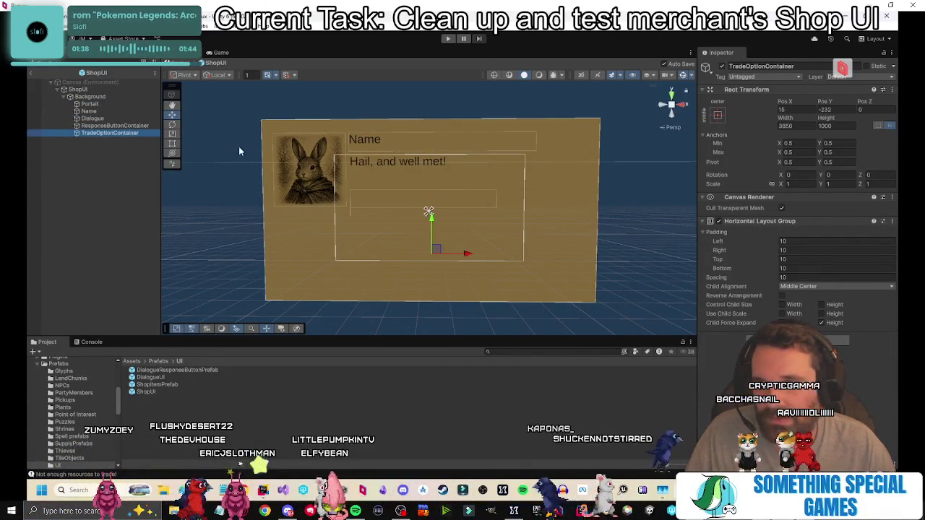
Set the TradeOptionContainer width to 1700 and shift it slightly left.
click(802, 135)
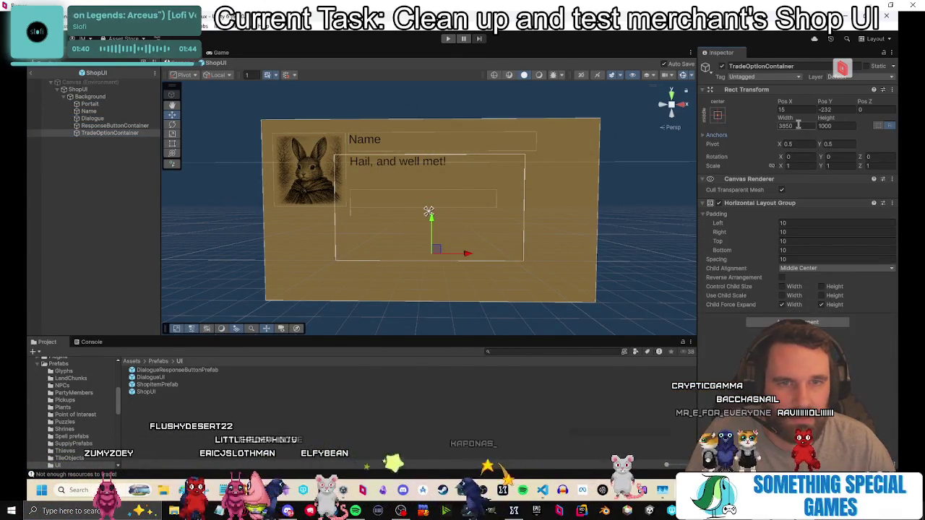
click(127, 133)
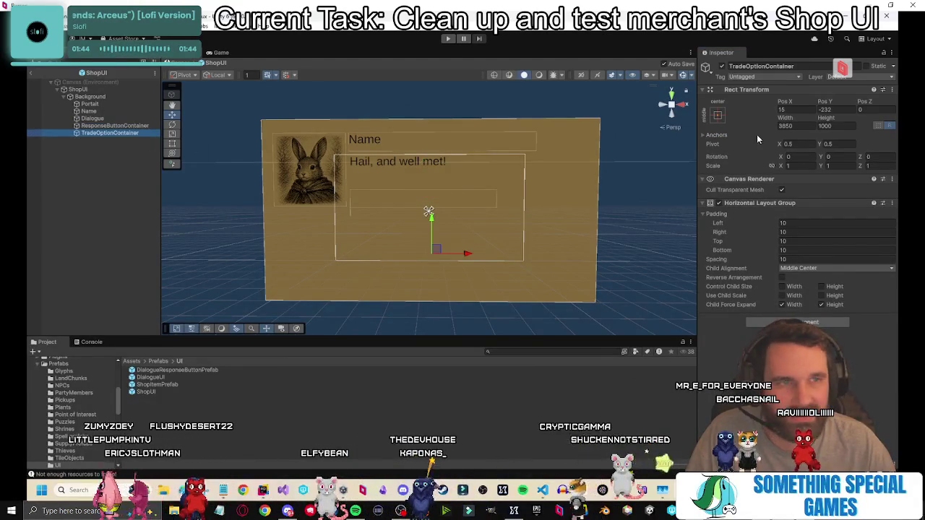
double_click(790, 126)
text(4000)
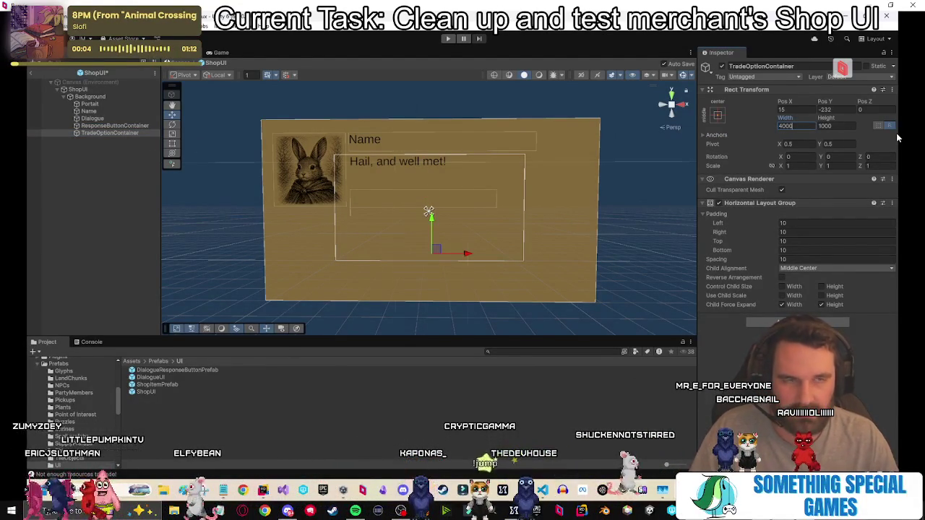
key(BackSpace)
key(BackSpace)
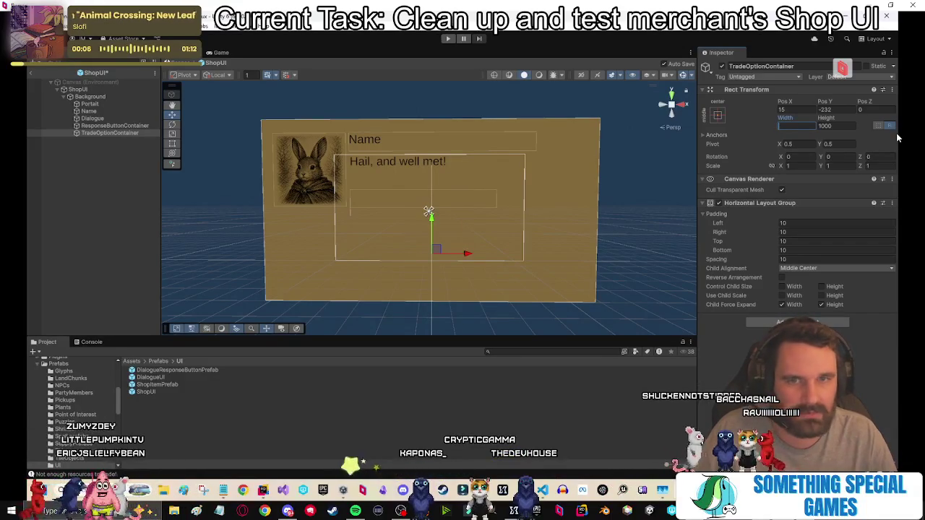
text(2000)
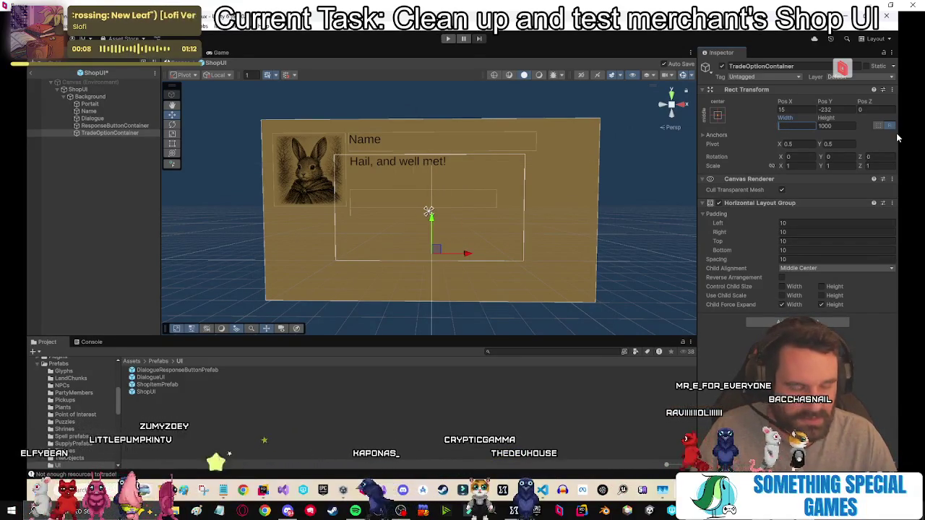
text(1800)
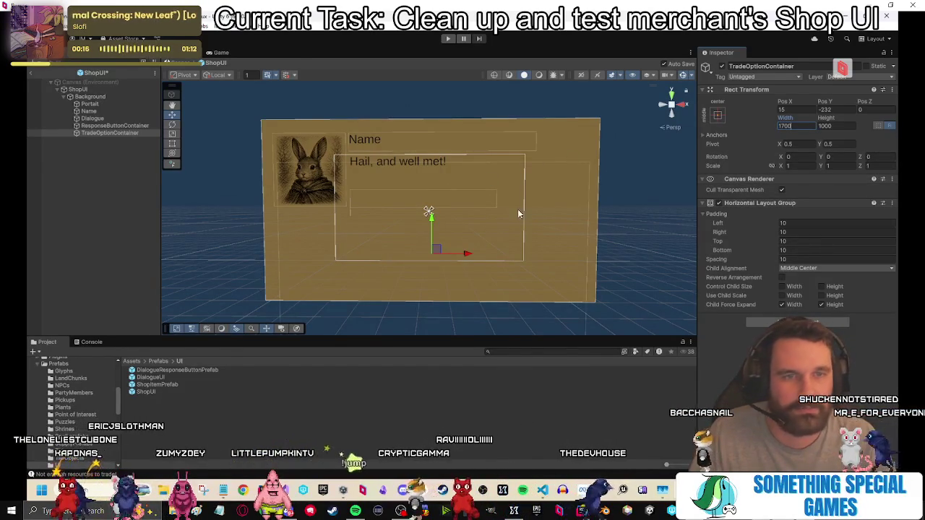
drag(467, 256, 463, 255)
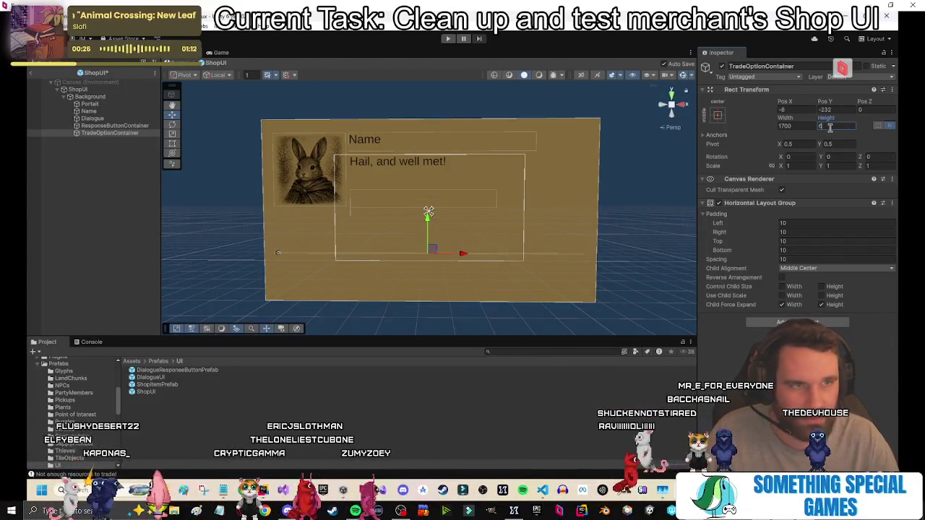
text(500)
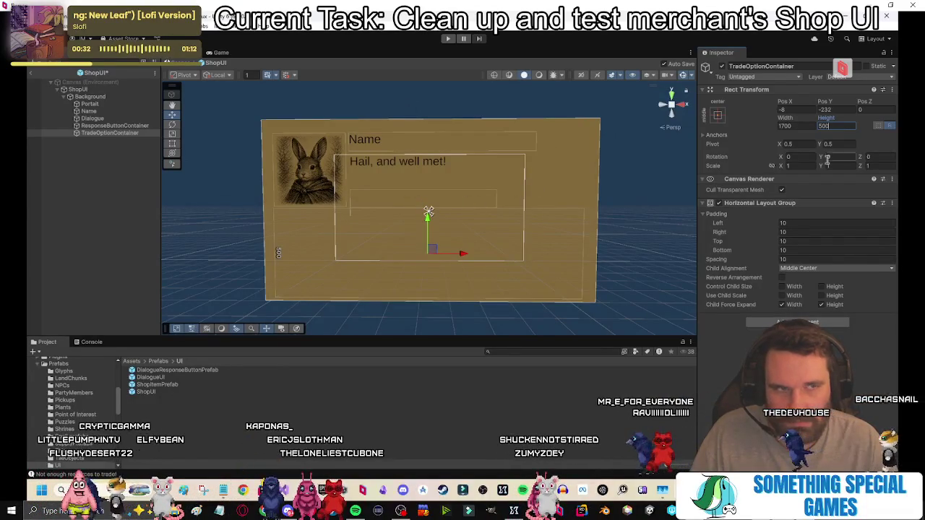
Raise the response button row slightly and set TradeOptionContainer height to 450.
click(129, 126)
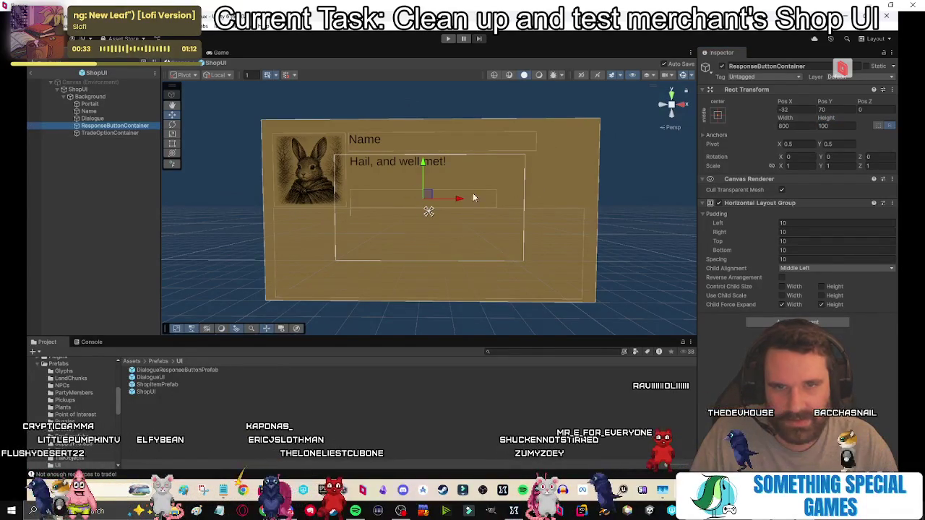
click(424, 166)
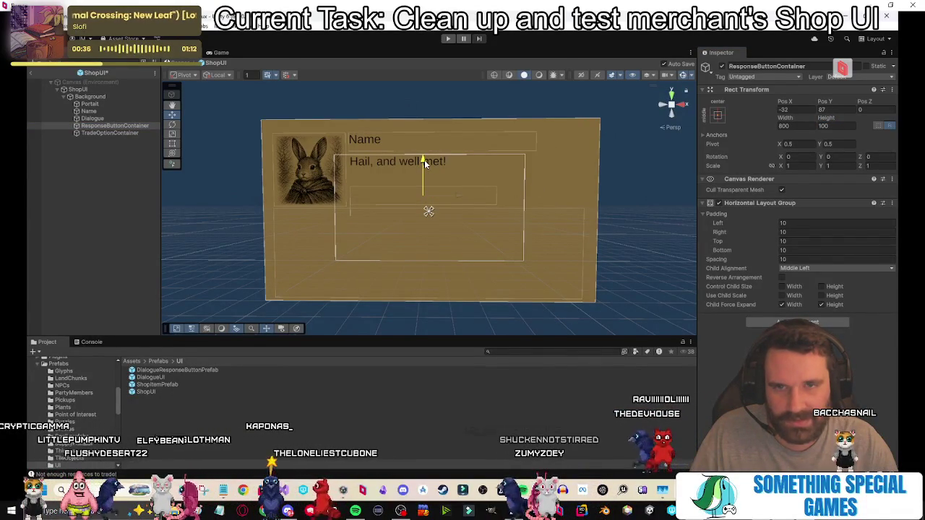
drag(424, 161, 425, 166)
click(108, 134)
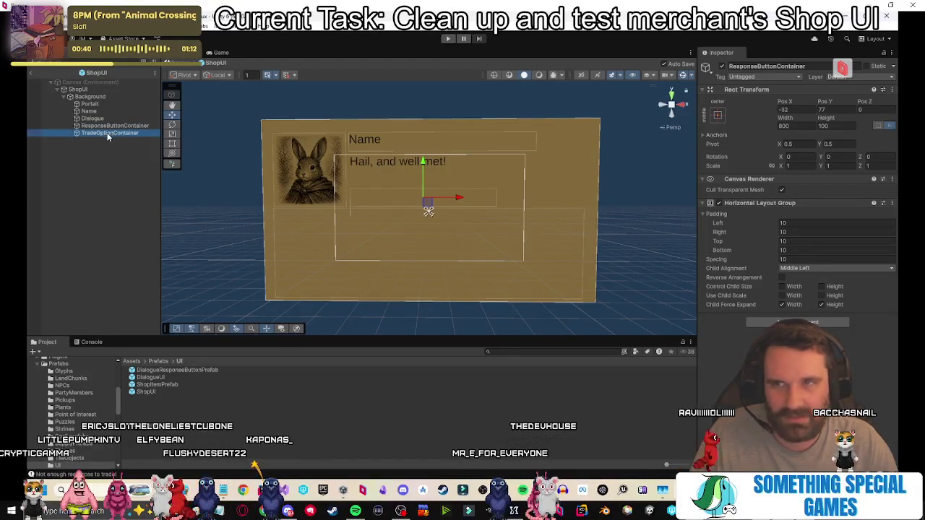
text(450)
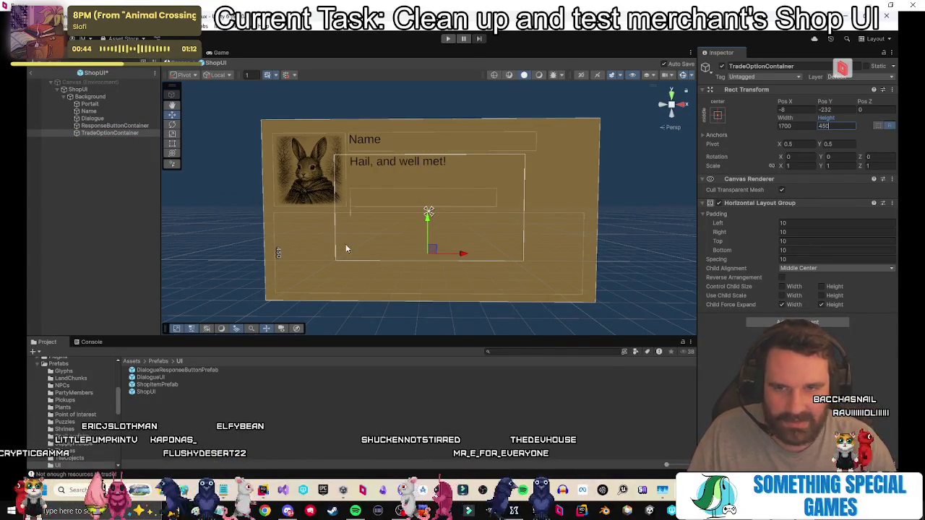
click(95, 165)
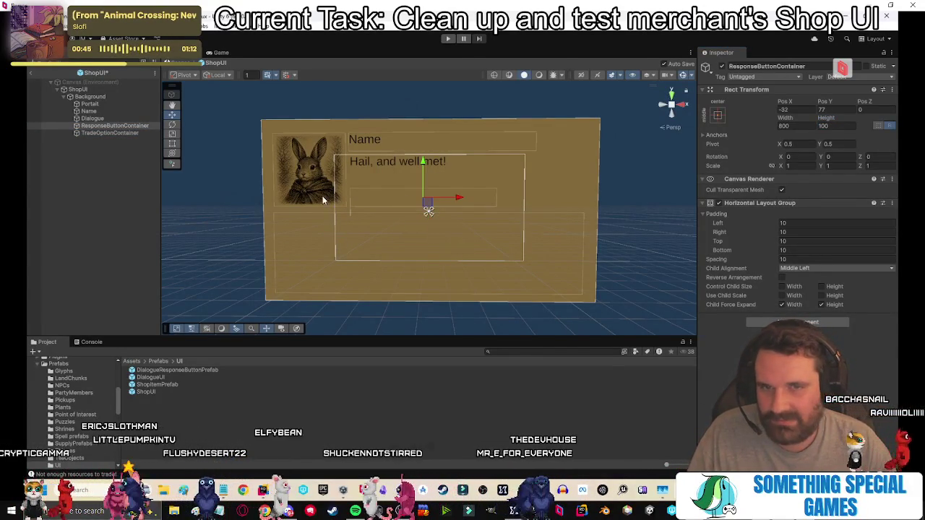
click(94, 118)
Anchor the Portait image top-left and position it at X 50, Y -75.
key(Up)
key(Up)
key(Up)
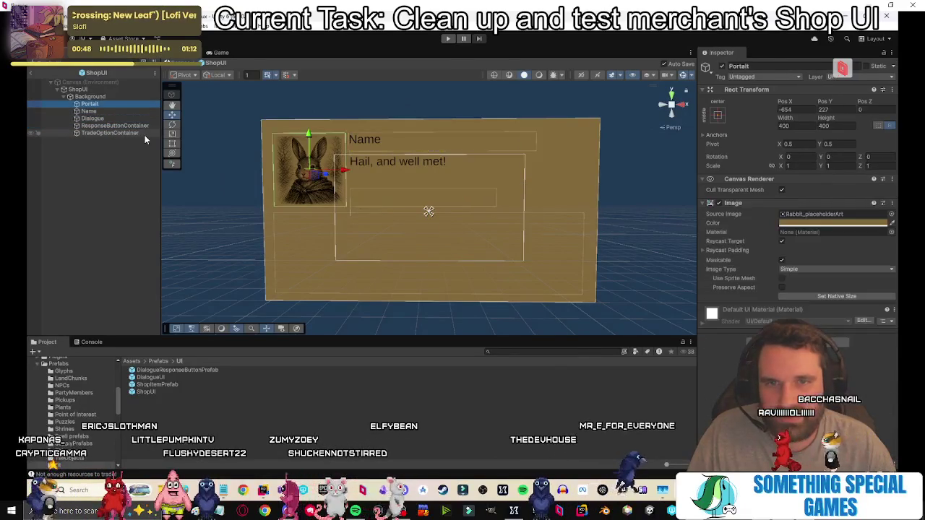
key(Down)
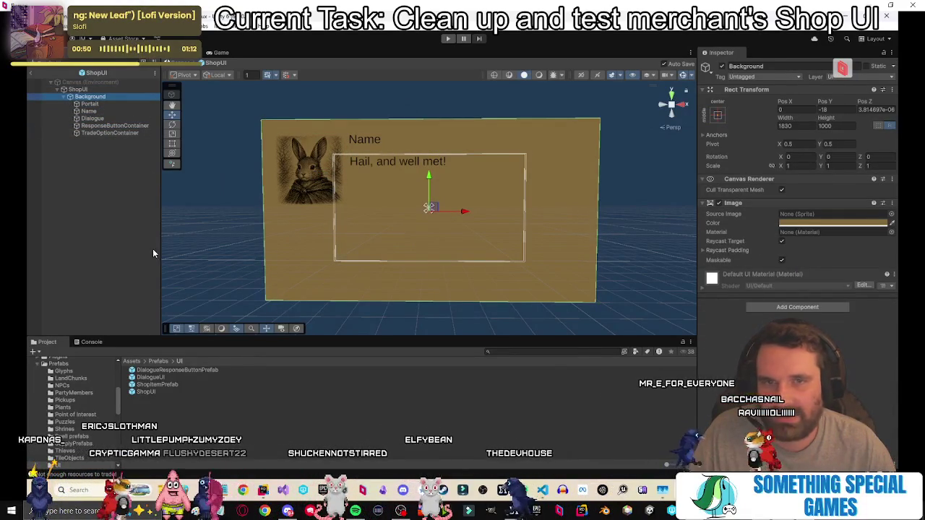
key(Down)
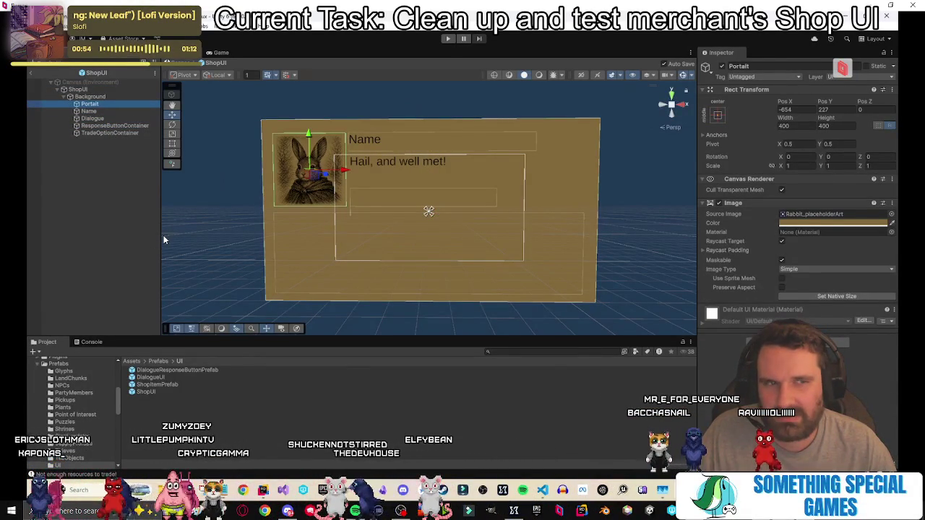
click(717, 116)
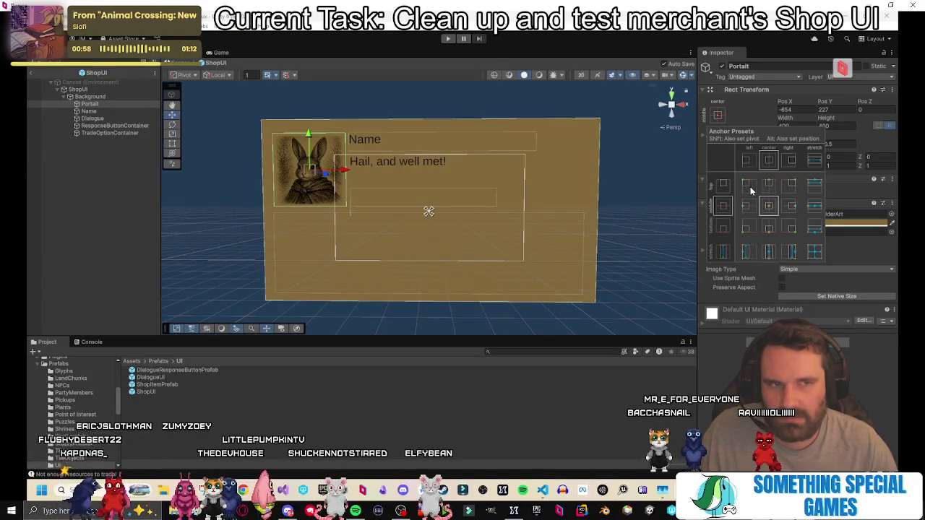
alt+shift+click(750, 186)
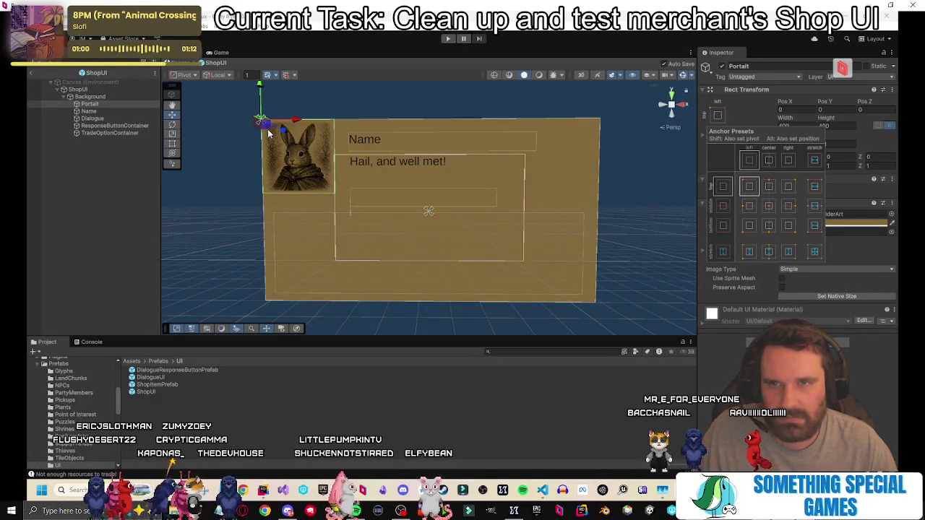
click(786, 112)
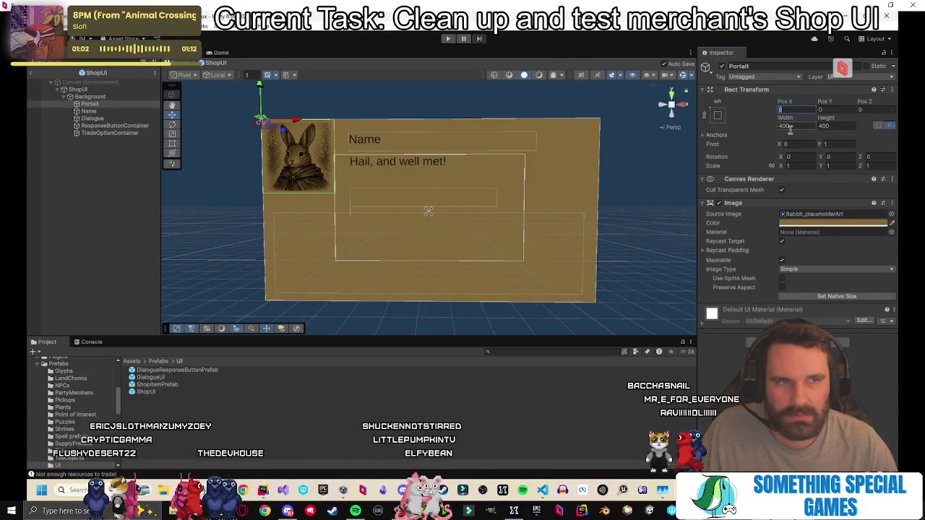
text(50)
key(Tab)
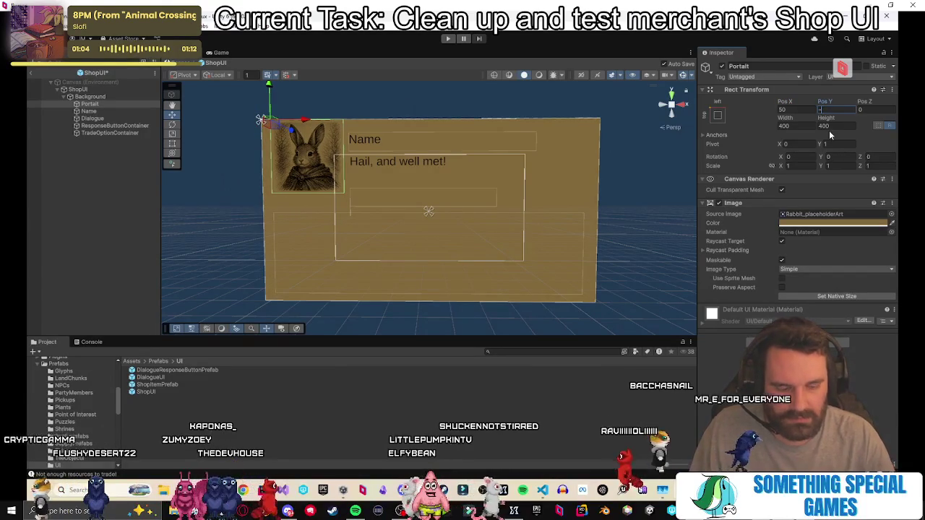
text(50)
click(790, 109)
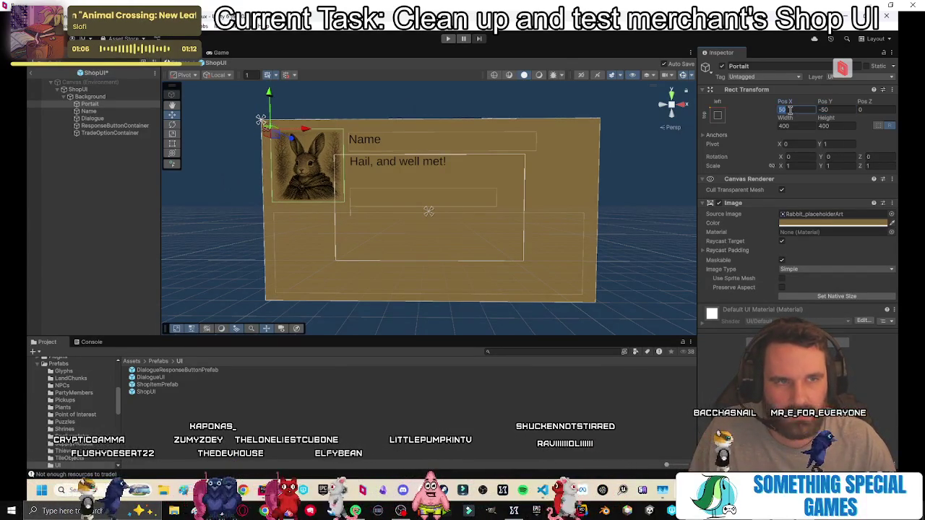
text(75)
key(Tab)
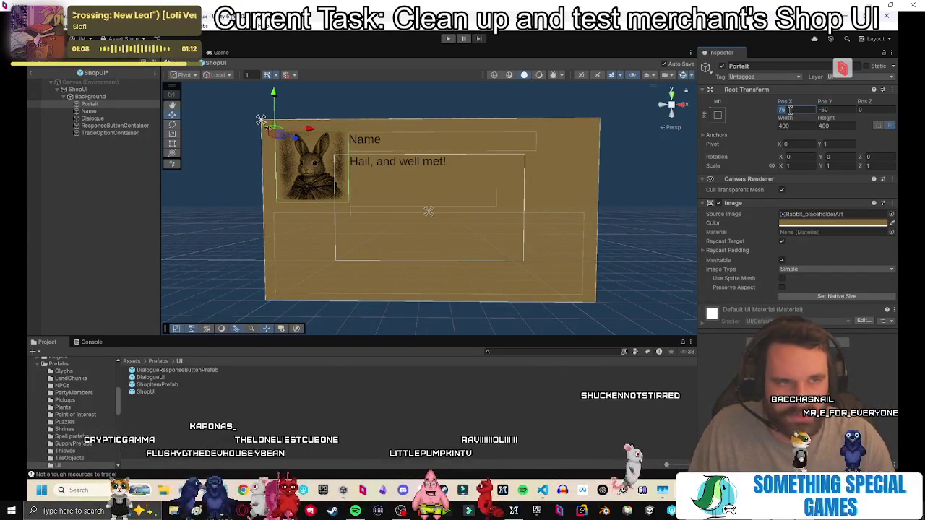
text(50)
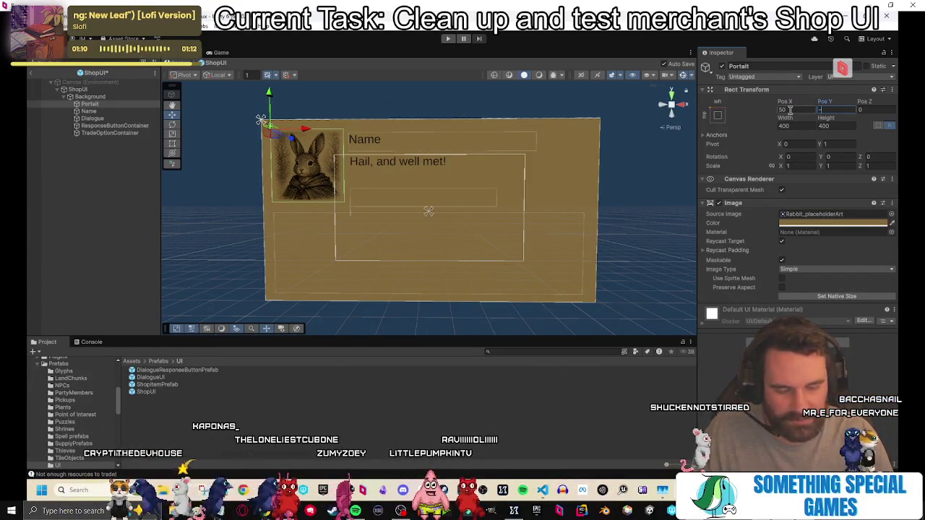
text(75)
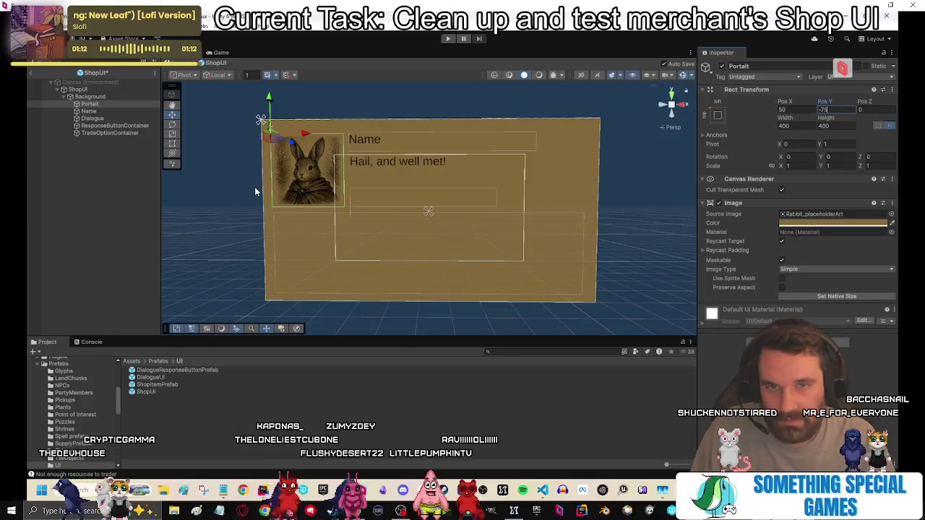
Drag the Background panel left and upward.
click(97, 112)
key(Left)
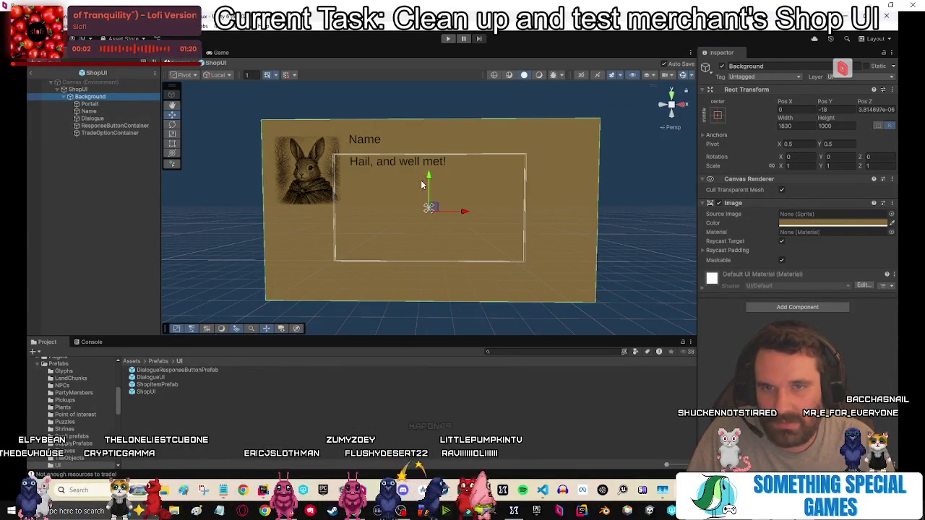
drag(439, 211, 275, 169)
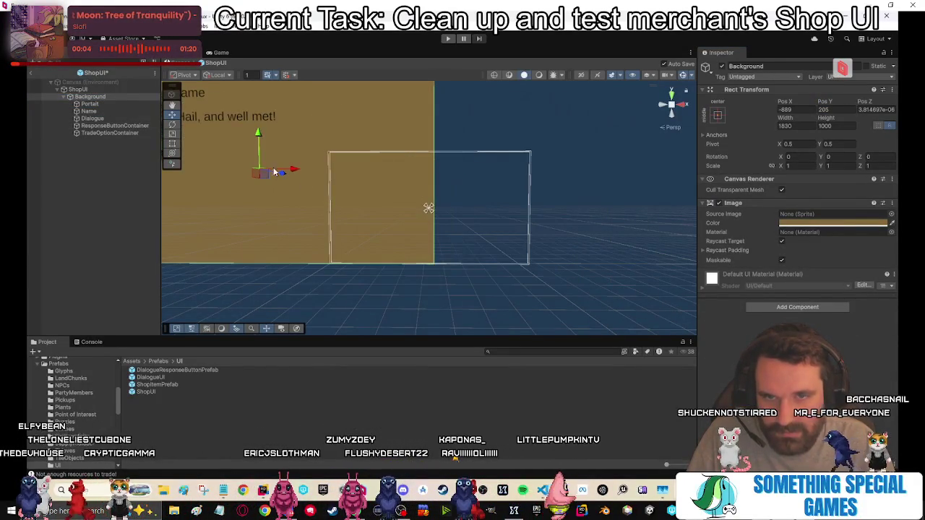
Undo the Background panel move and set the ShopUI root's Pos Z to 0.
key(ctrl+z)
key(Up)
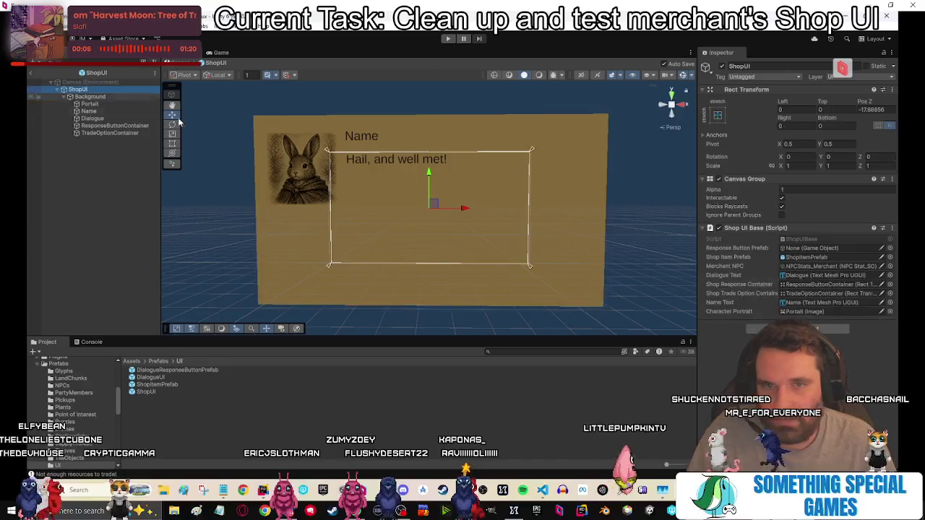
click(719, 114)
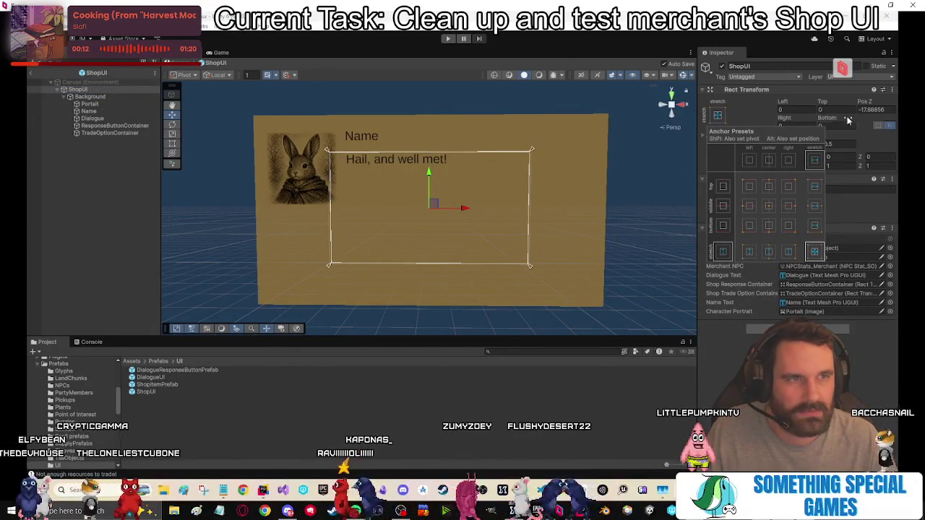
click(877, 111)
text(0)
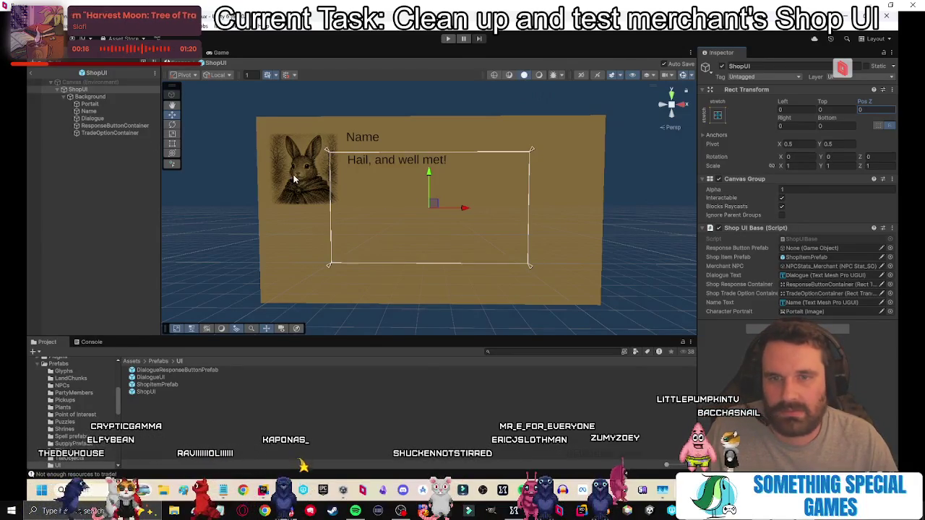
Orbit around the shop panel and select the Canvas (Environment) object.
mouse_move(294, 179)
mouse_down()
mouse_move(423, 192)
mouse_move(362, 203)
mouse_move(593, 206)
mouse_move(310, 208)
mouse_move(554, 207)
mouse_move(326, 202)
mouse_move(446, 203)
mouse_move(393, 213)
mouse_move(527, 196)
mouse_up()
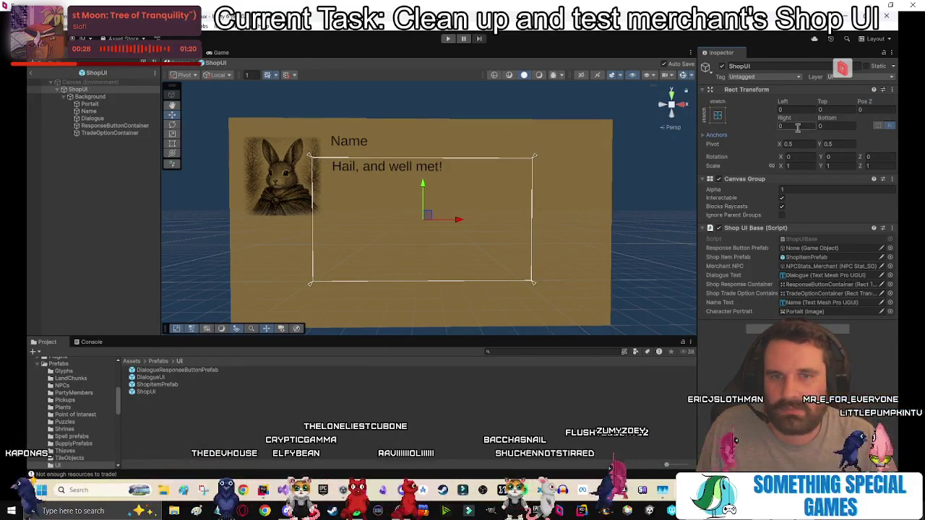
click(107, 88)
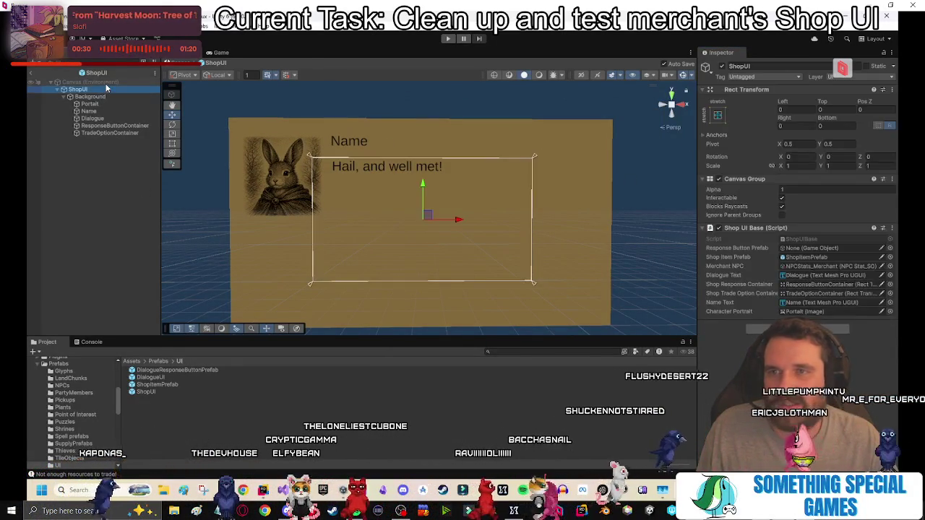
click(107, 84)
key(Down)
key(Down)
key(Down)
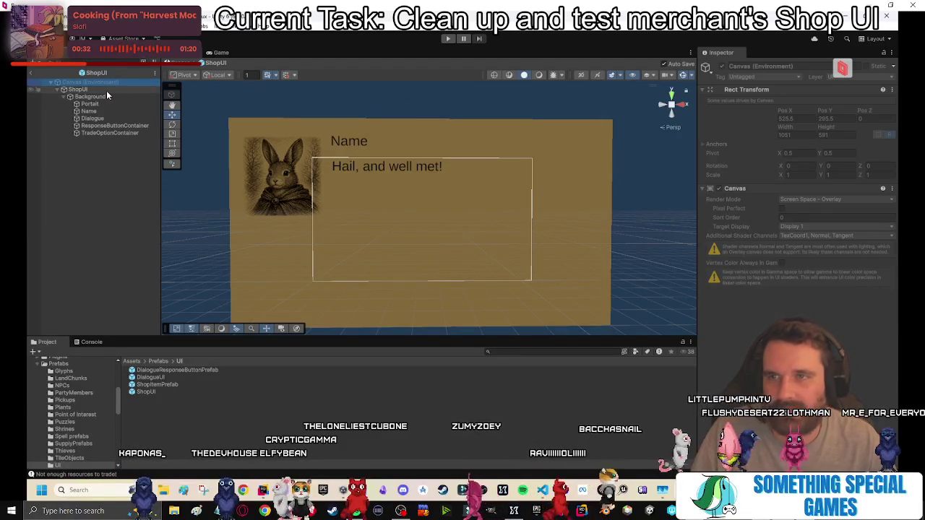
key(Down)
key(Down)
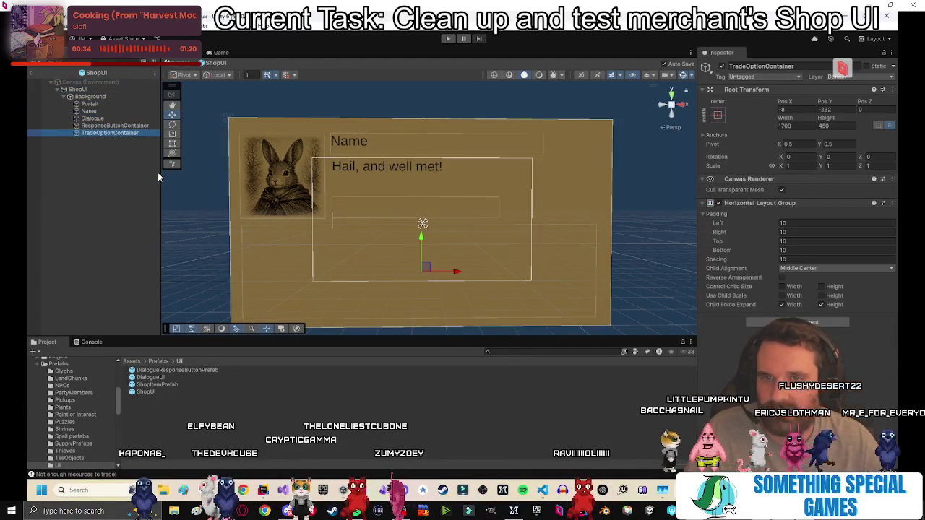
key(Up)
key(Up)
key(Up)
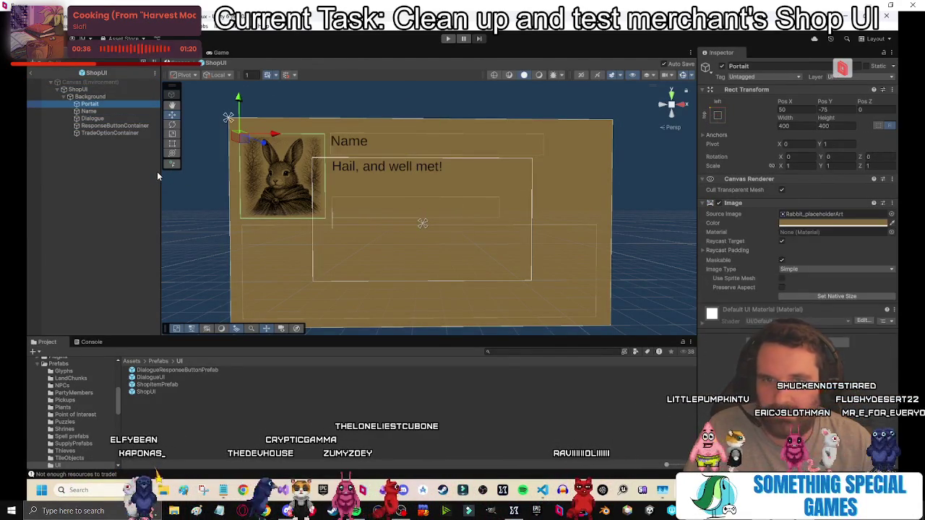
key(Up)
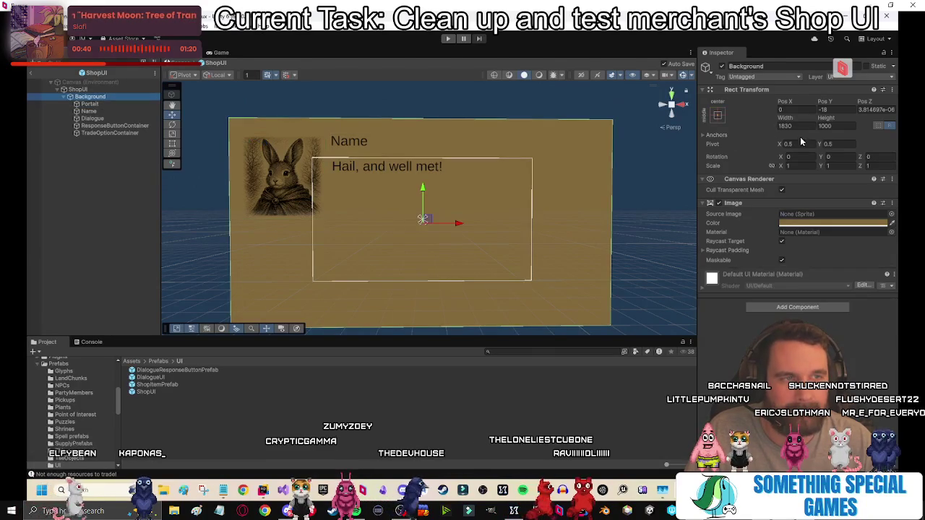
click(890, 127)
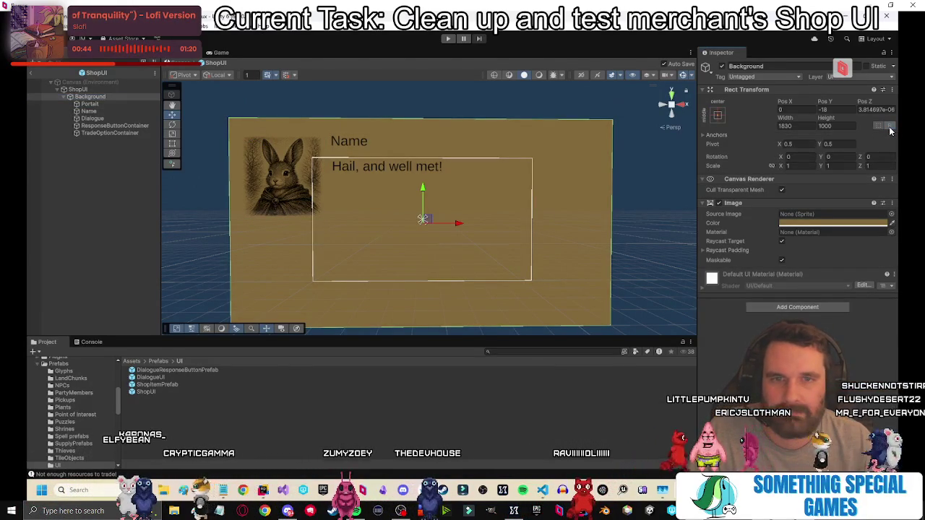
click(113, 117)
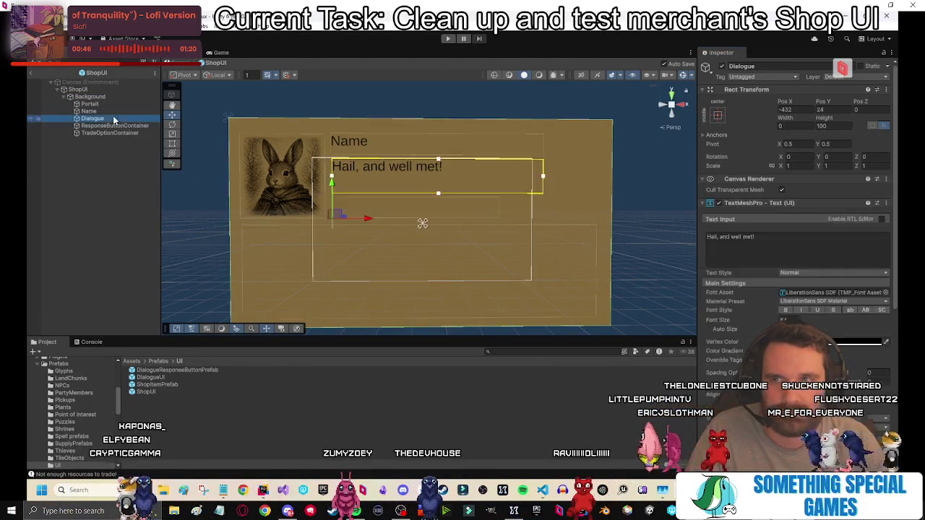
click(114, 133)
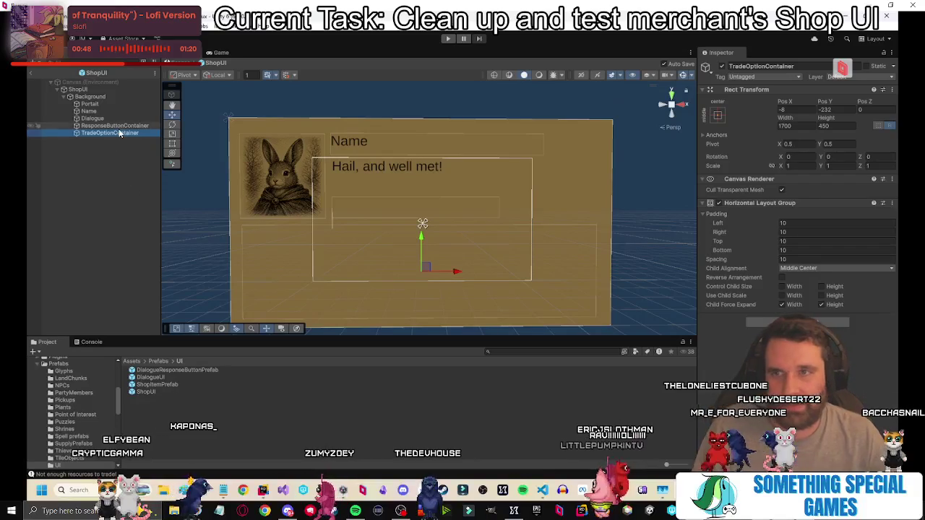
click(120, 129)
click(120, 135)
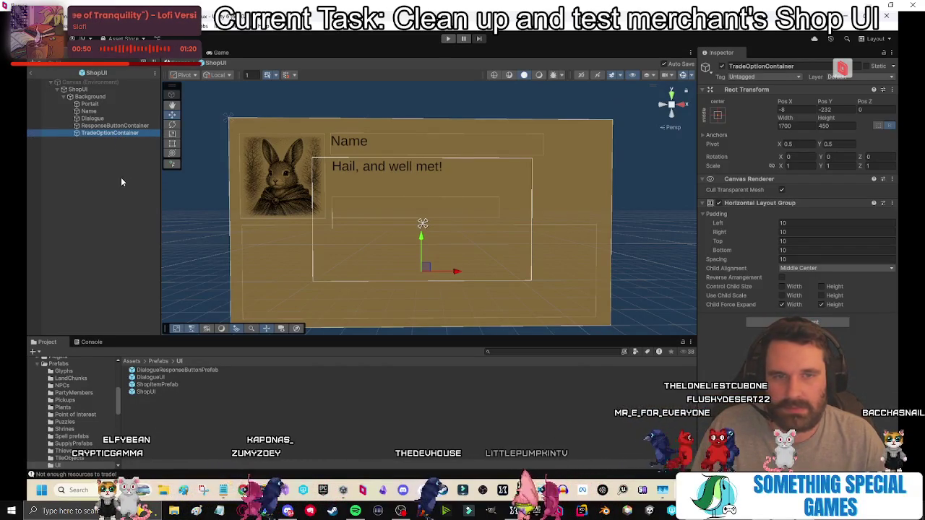
click(121, 177)
click(124, 133)
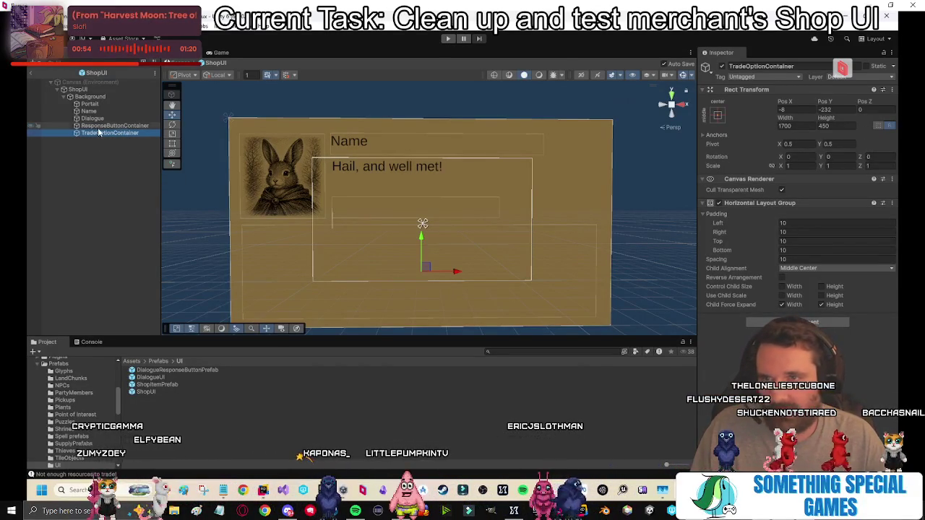
Try Height 450 on ShopItemPrefab, revert it, and exit prefab mode to the scene.
double_click(153, 385)
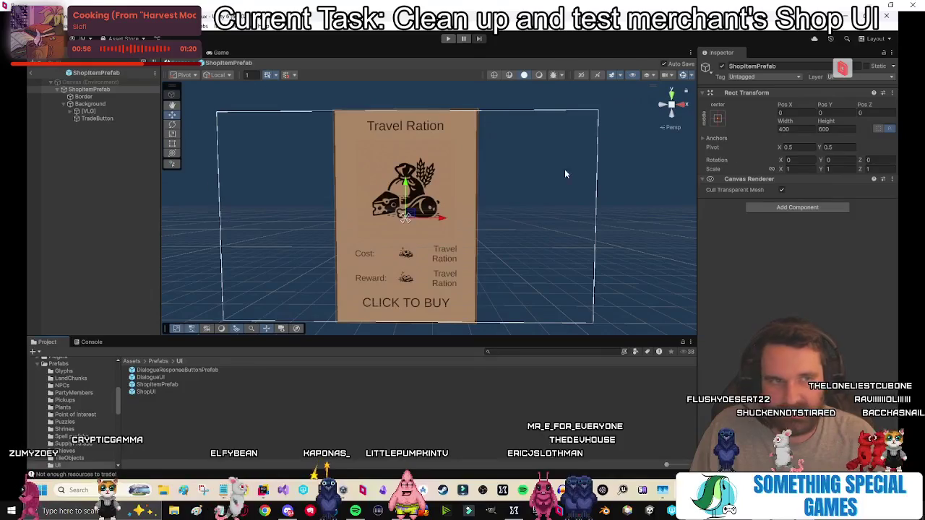
text(450)
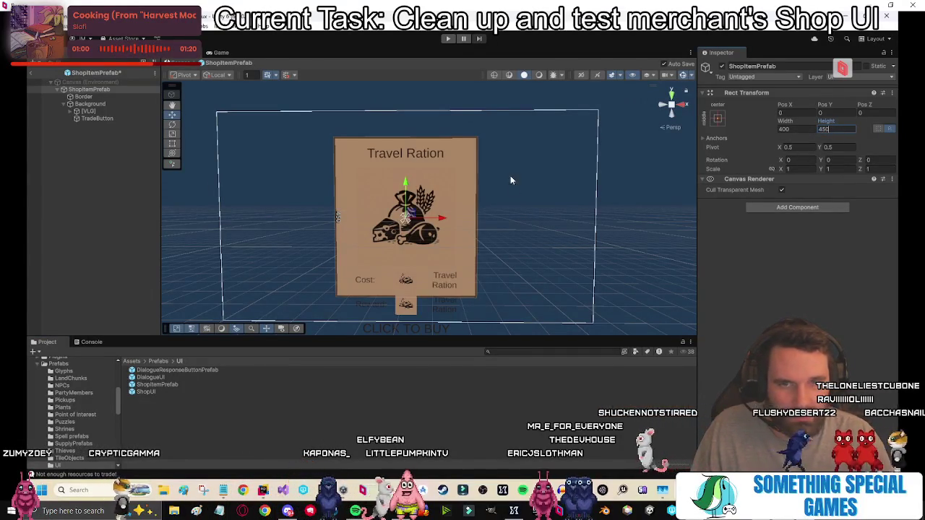
click(108, 92)
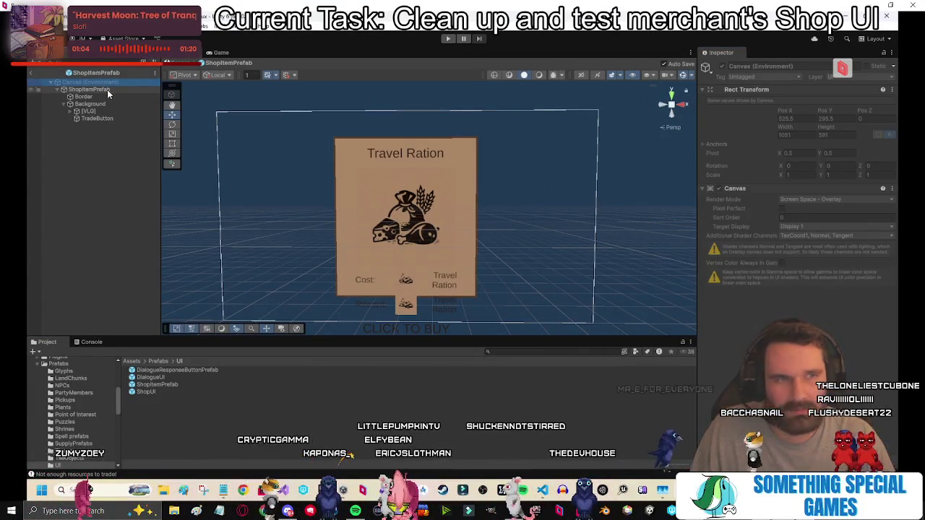
click(109, 90)
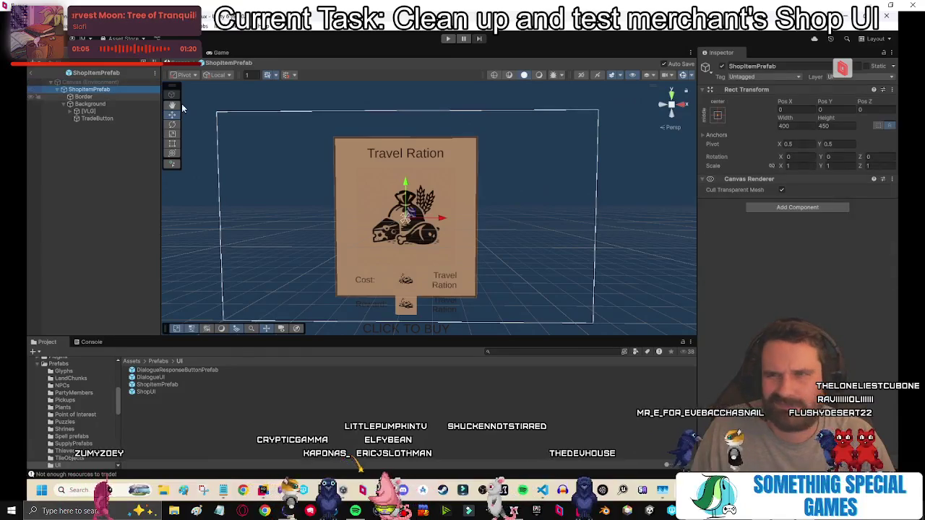
click(114, 97)
click(116, 91)
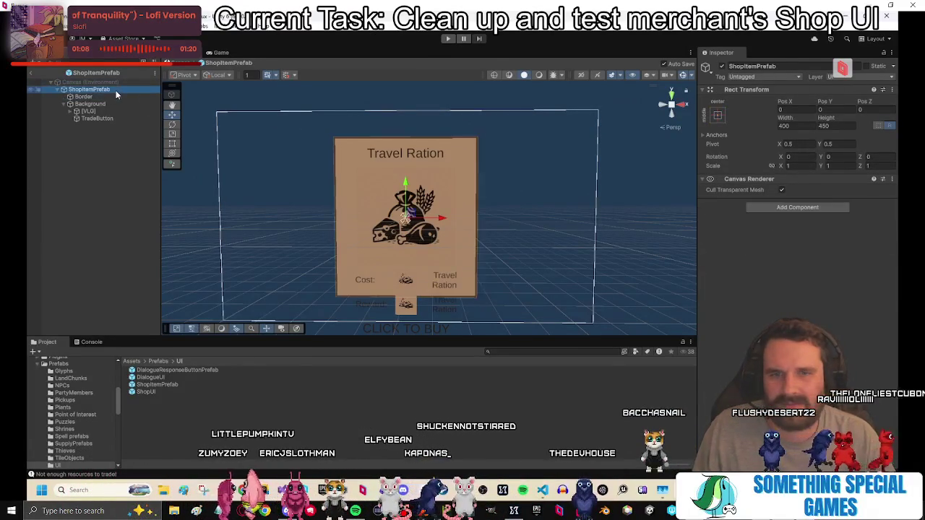
click(228, 146)
click(108, 90)
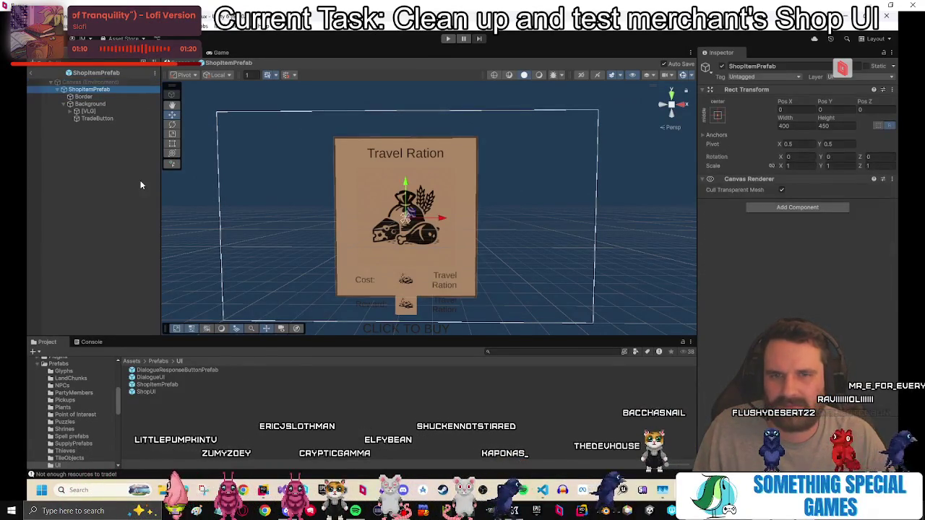
click(71, 184)
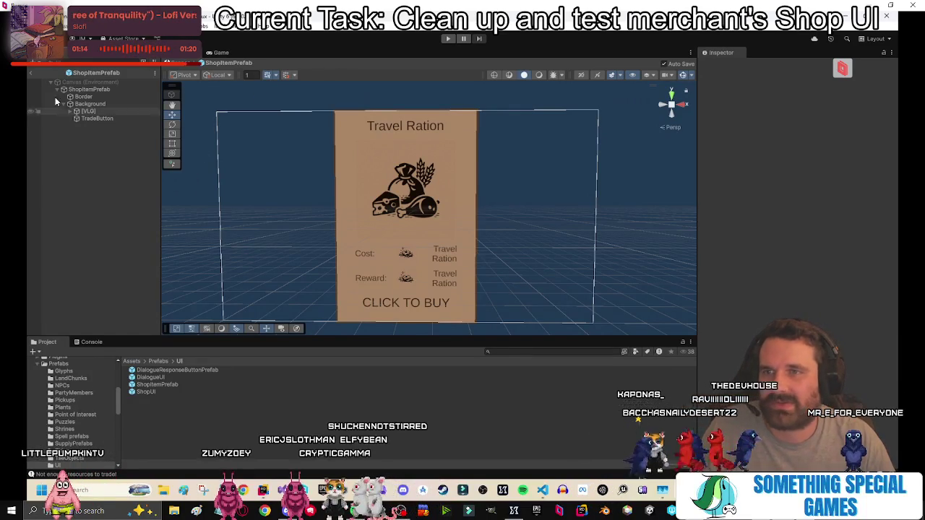
click(32, 74)
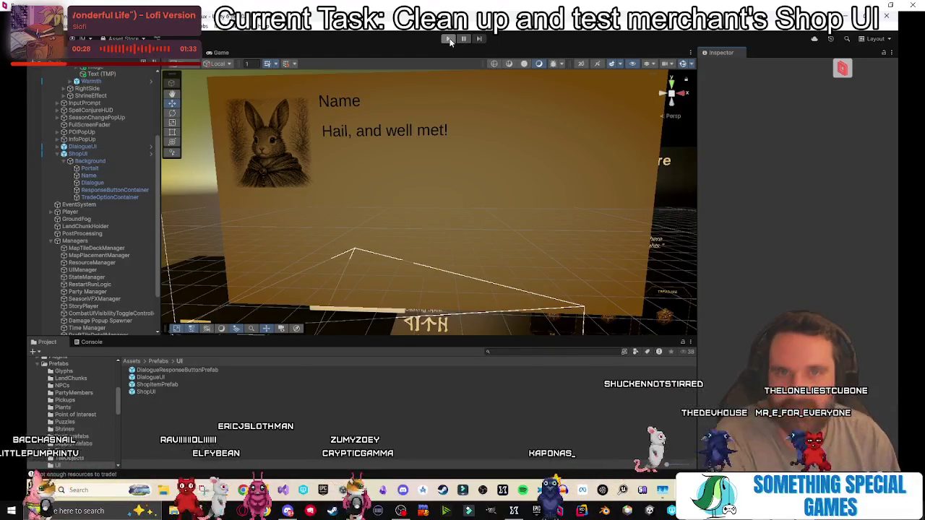
Enter play mode, start a new game, walk south and confirm placing the Debug Chunk tile.
key(ctrl+p)
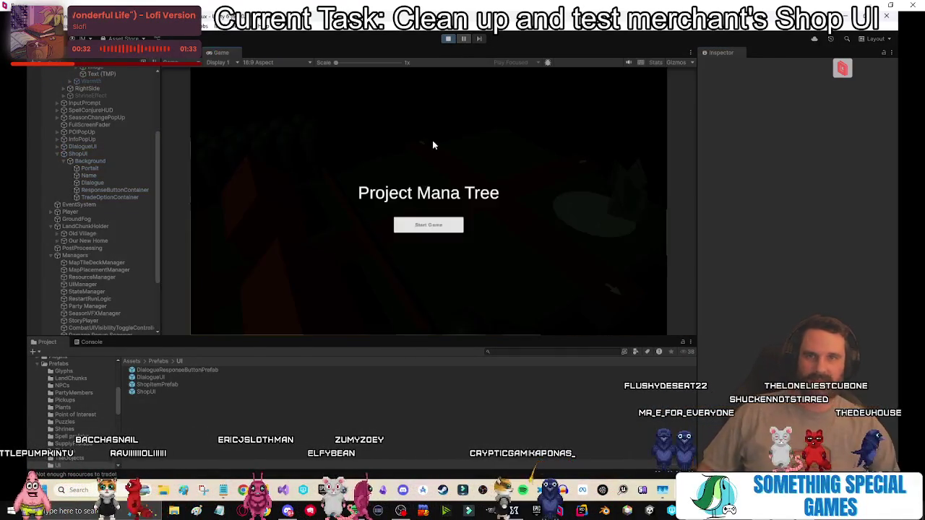
click(428, 224)
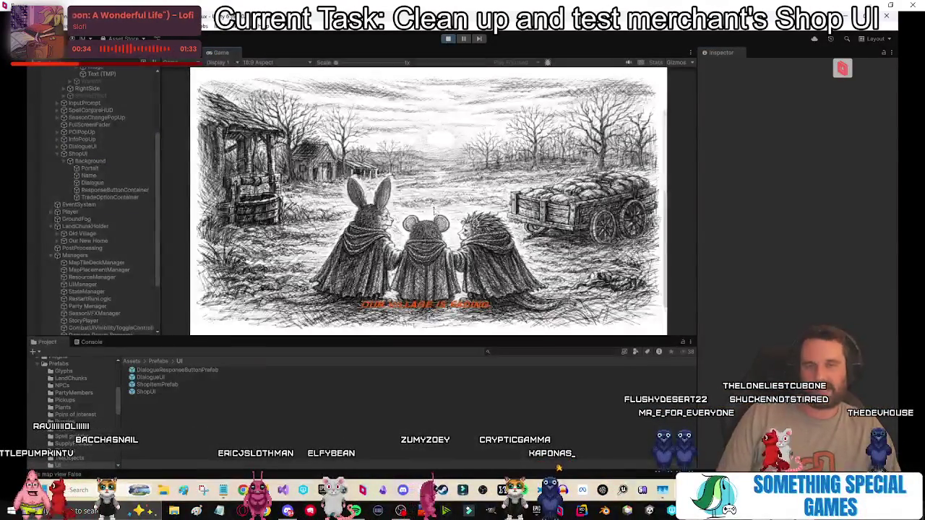
click(538, 246)
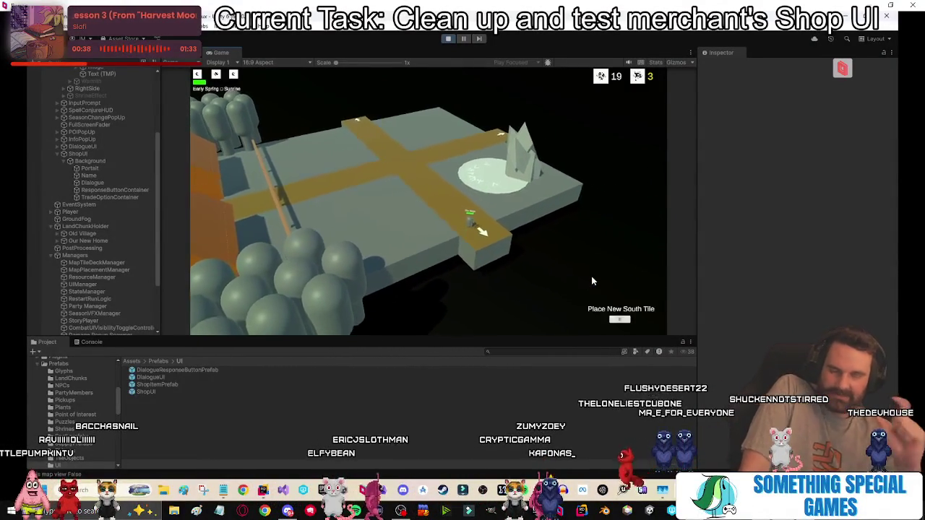
click(592, 279)
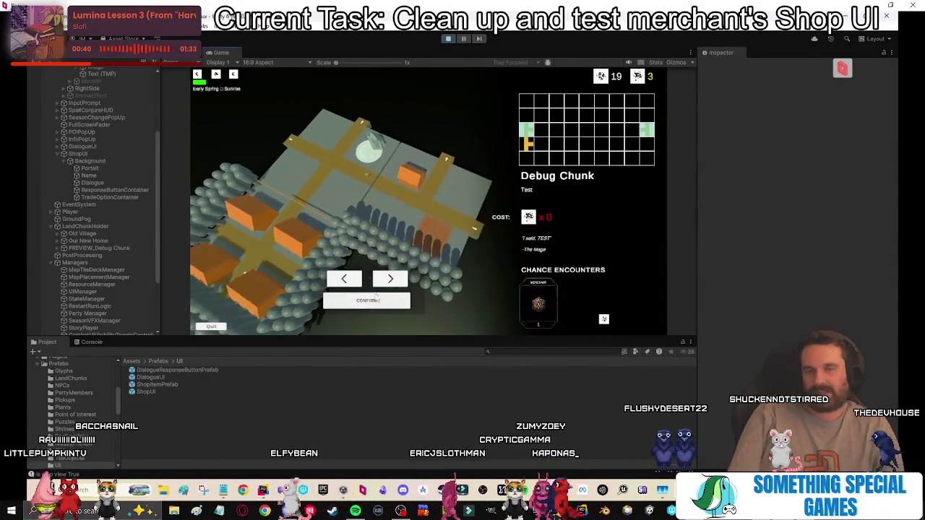
click(365, 302)
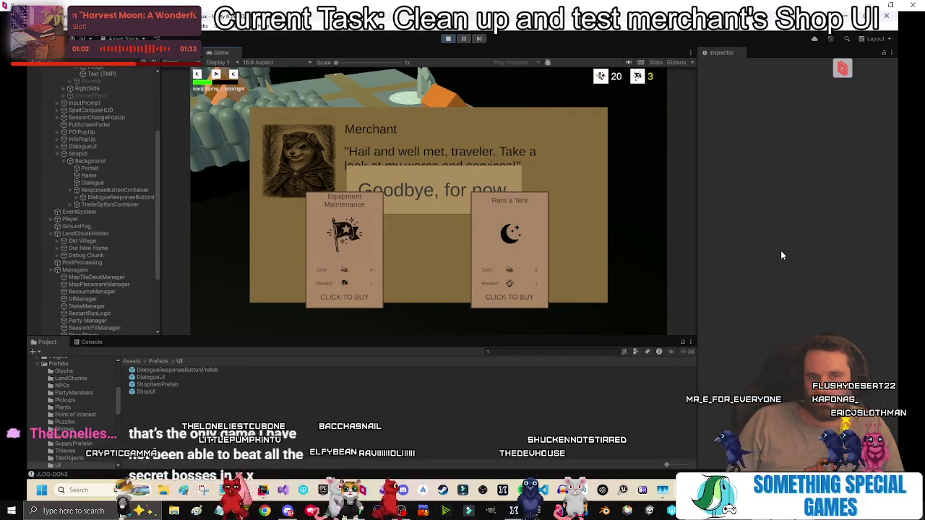
Try buying Equipment Maintenance without enough resources, then leave with 'Goodbye, for now'.
click(358, 246)
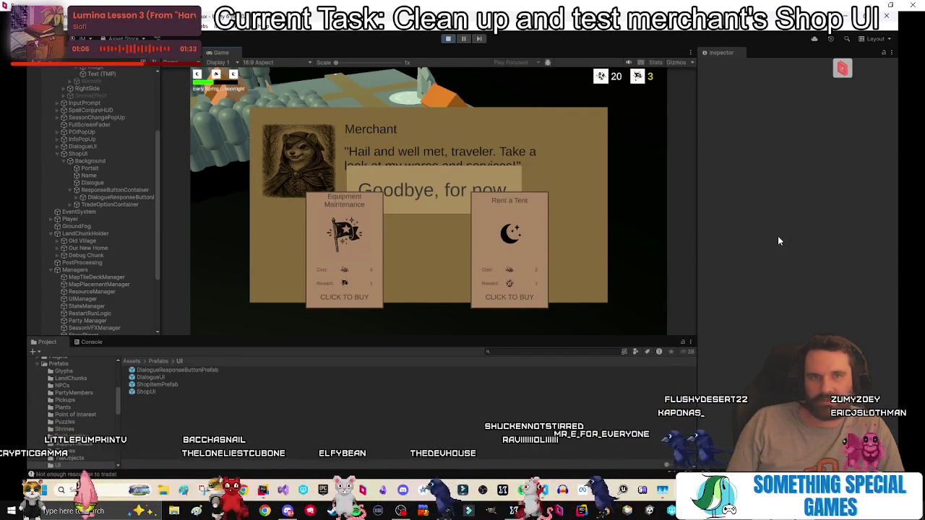
click(437, 190)
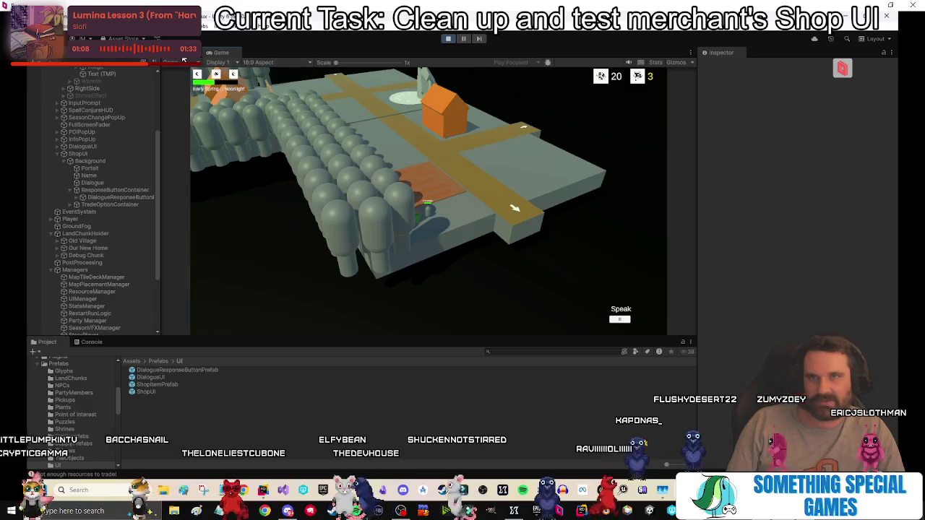
Open DialogueResponseButtonPrefab, then the DialogueUI prefab, in prefab mode from Prefabs/UI.
double_click(167, 385)
click(179, 371)
double_click(178, 371)
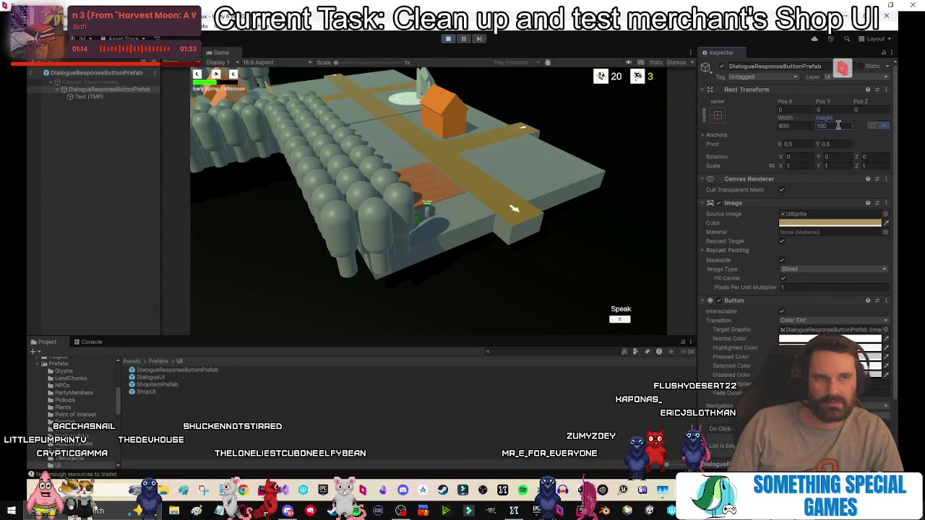
click(108, 185)
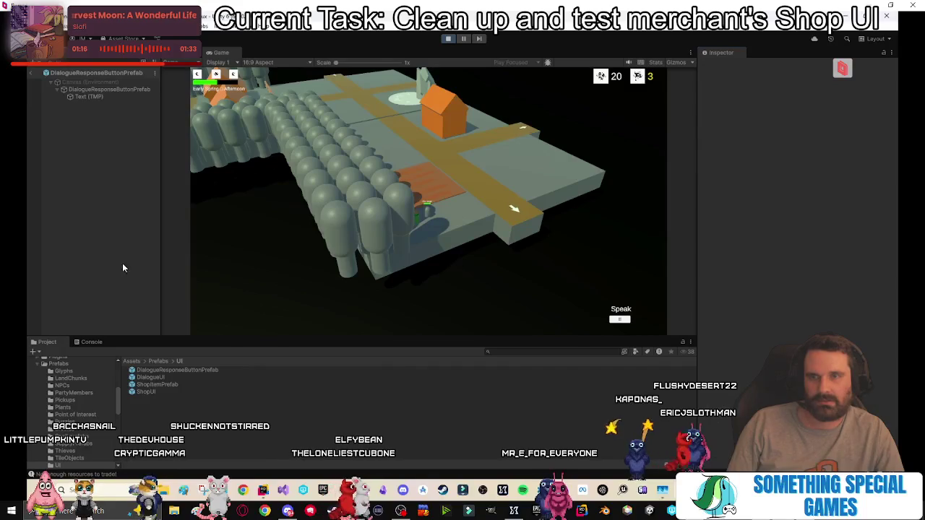
double_click(165, 374)
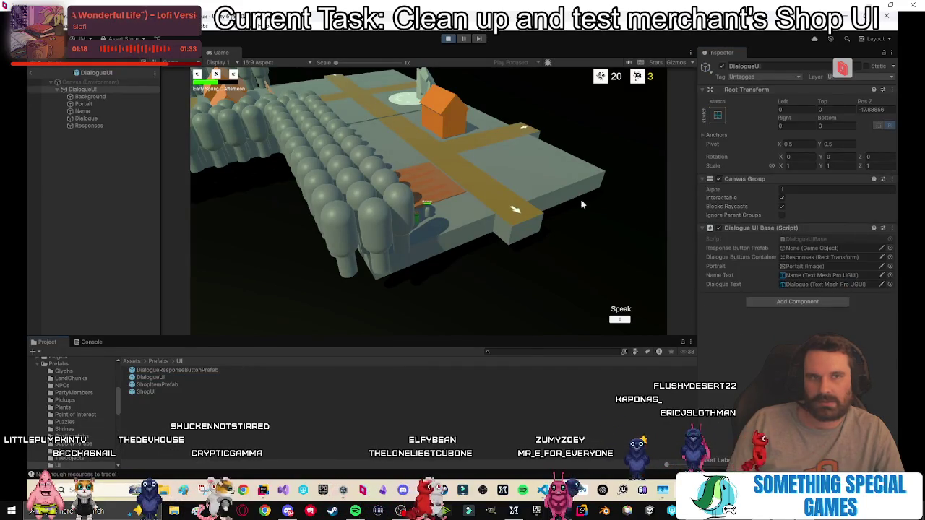
Inspect DialogueUI's Background, Name, Dialogue and Responses children in the Hierarchy.
click(110, 99)
click(102, 89)
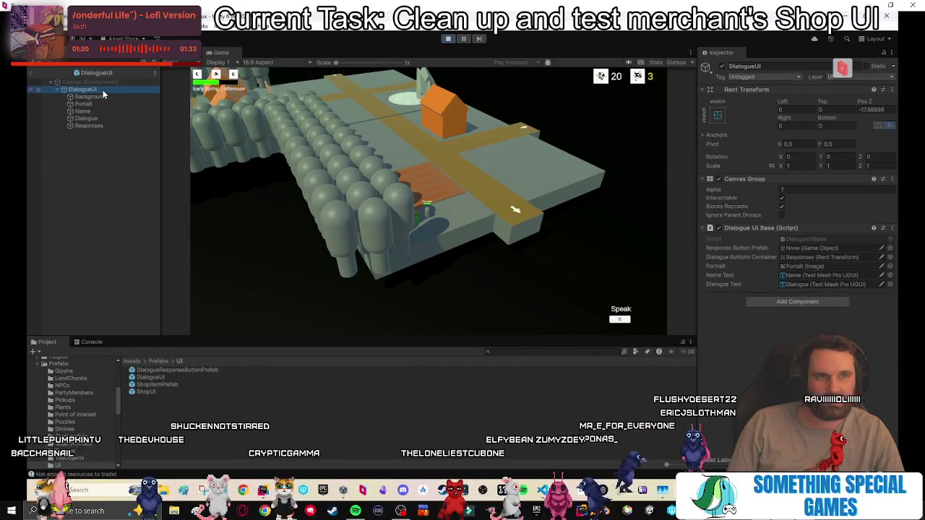
key(Down)
key(Down)
key(Down)
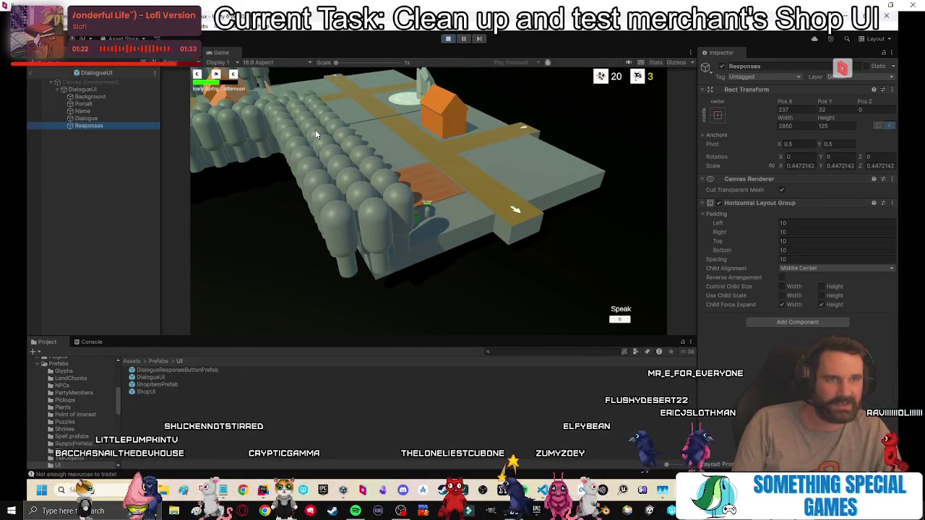
key(Up)
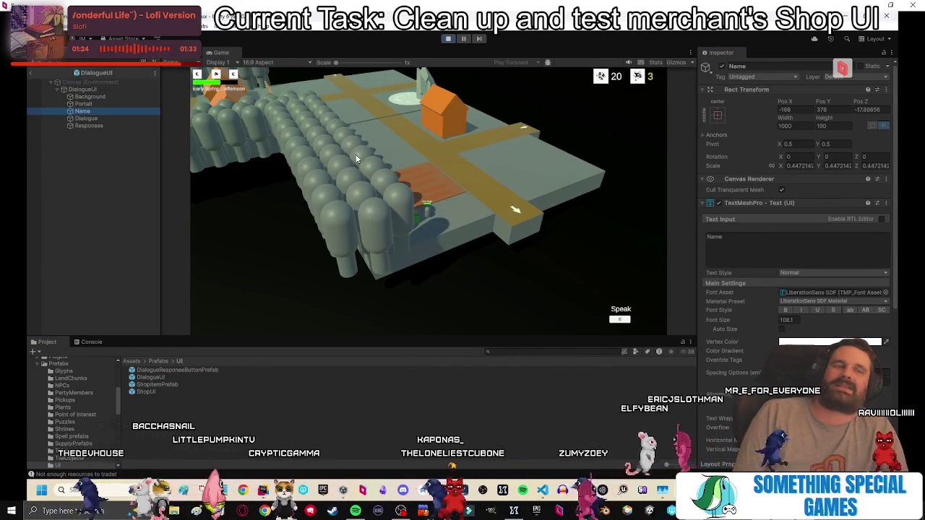
key(Down)
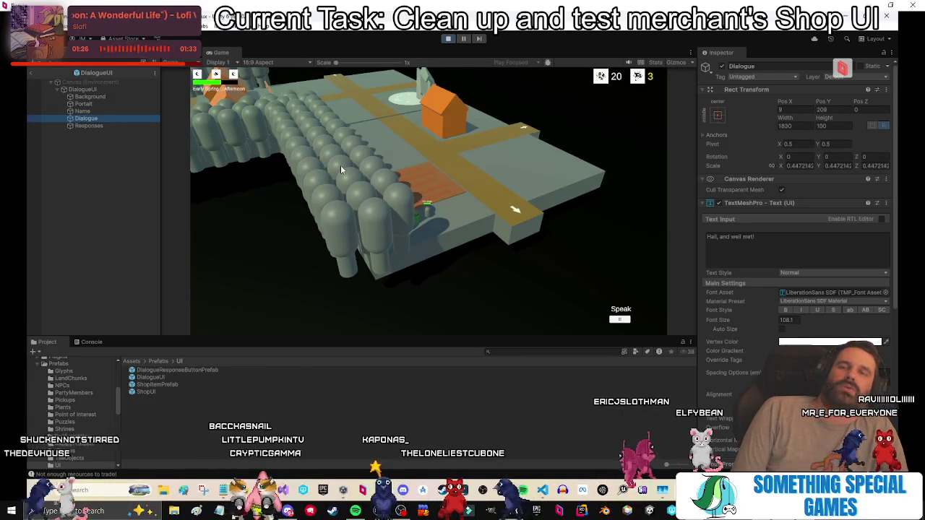
key(Down)
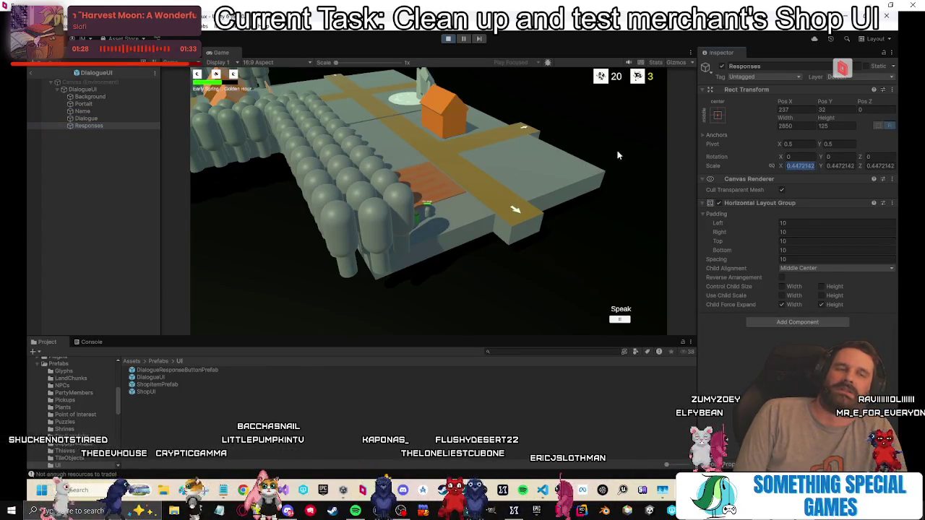
ctrl+click(108, 127)
Stop play mode and return to the Scene view with the normal editor layout.
click(447, 39)
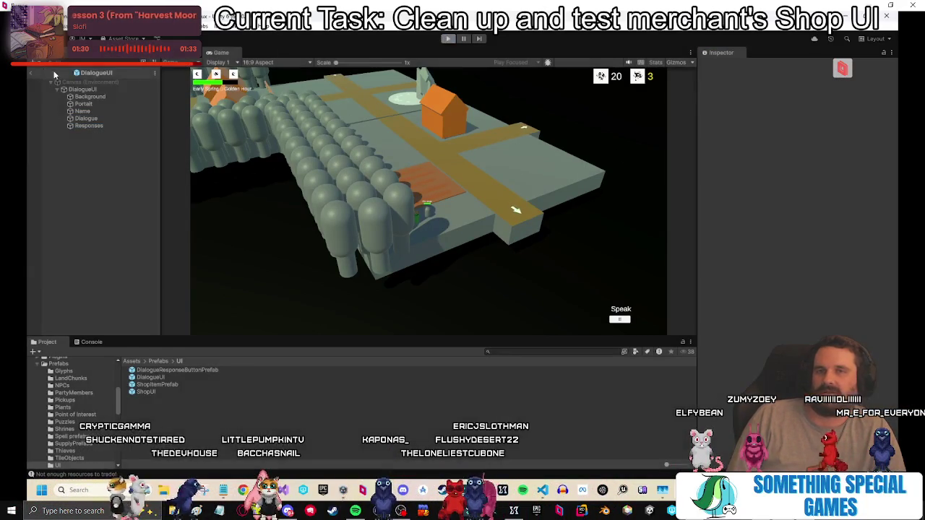
double_click(222, 53)
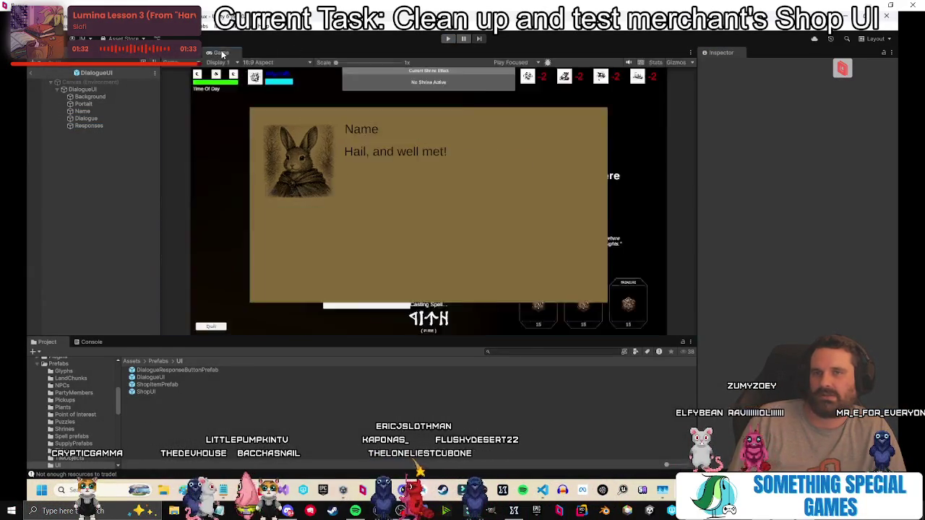
double_click(222, 53)
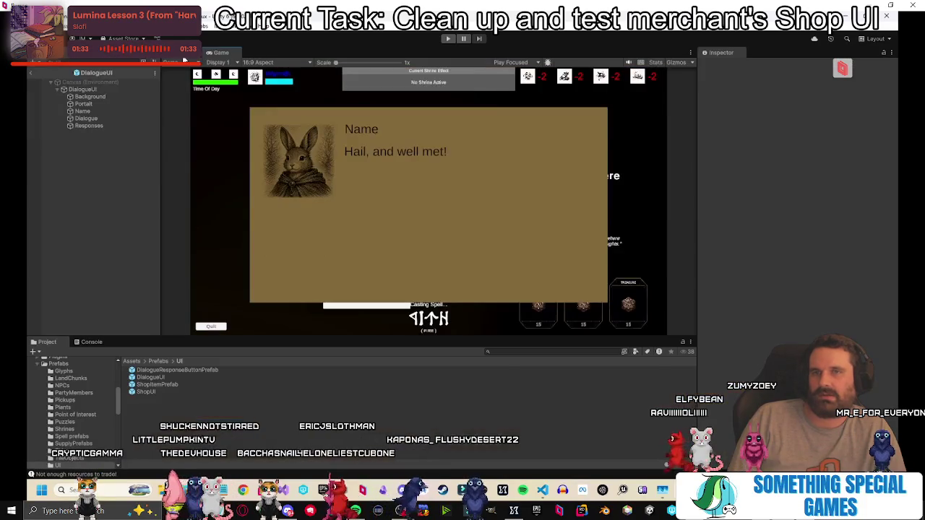
click(185, 53)
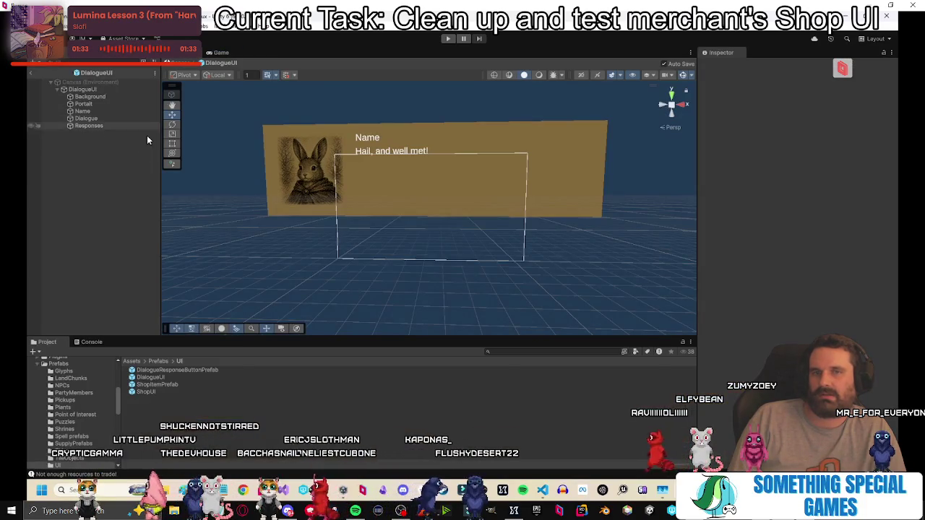
Set the Responses container's scale to 1 and try widths of 1000, 500 and 300.
click(108, 128)
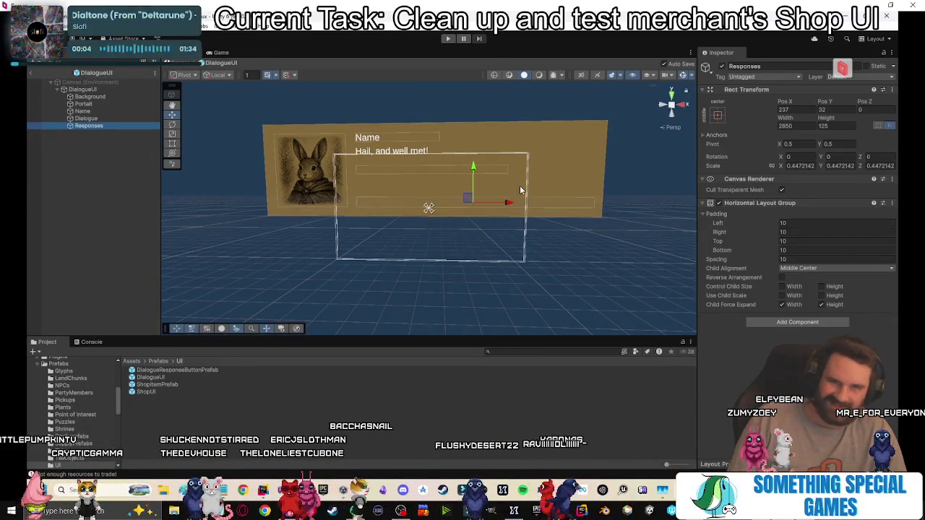
click(799, 166)
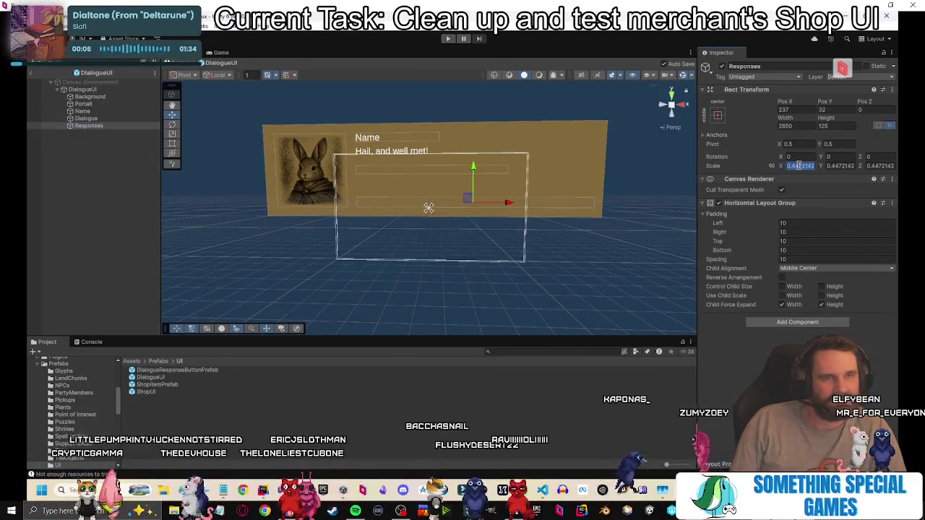
text(1)
key(Tab)
text(1)
key(Tab)
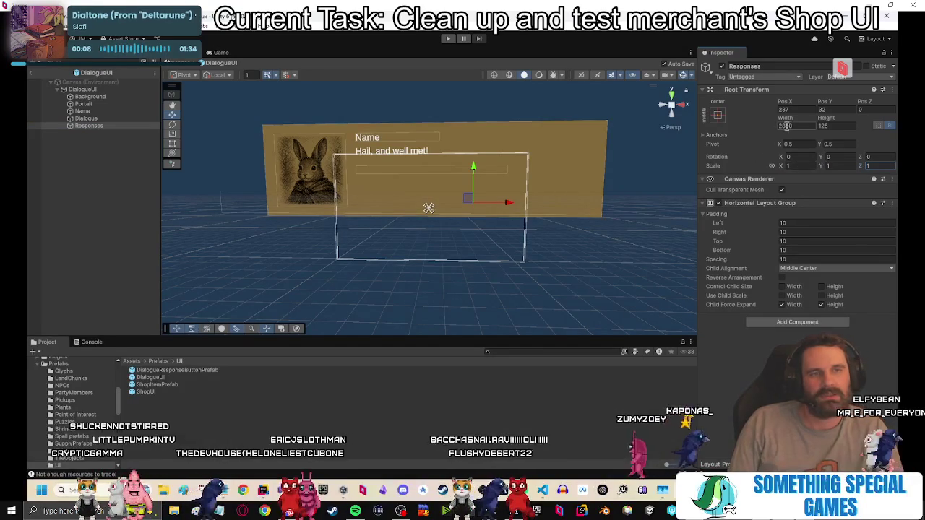
text(1000)
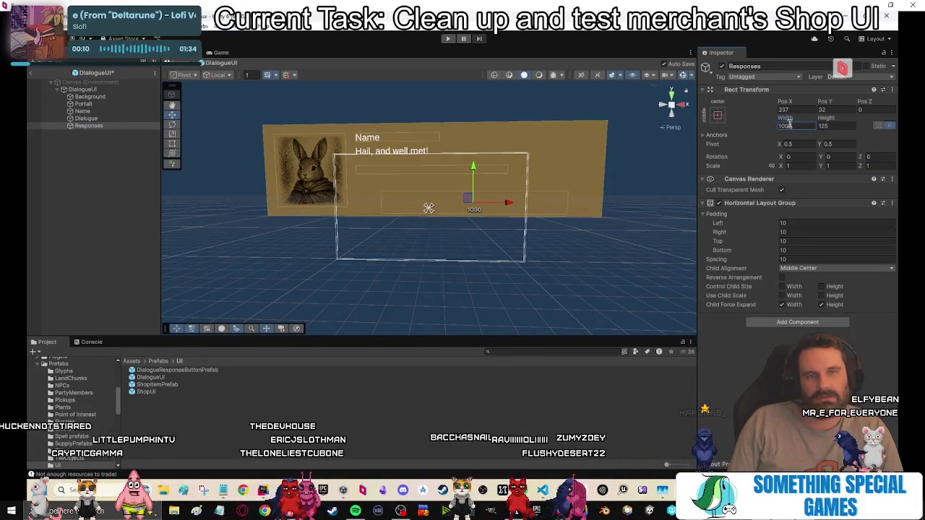
key(BackSpace)
key(BackSpace)
key(BackSpace)
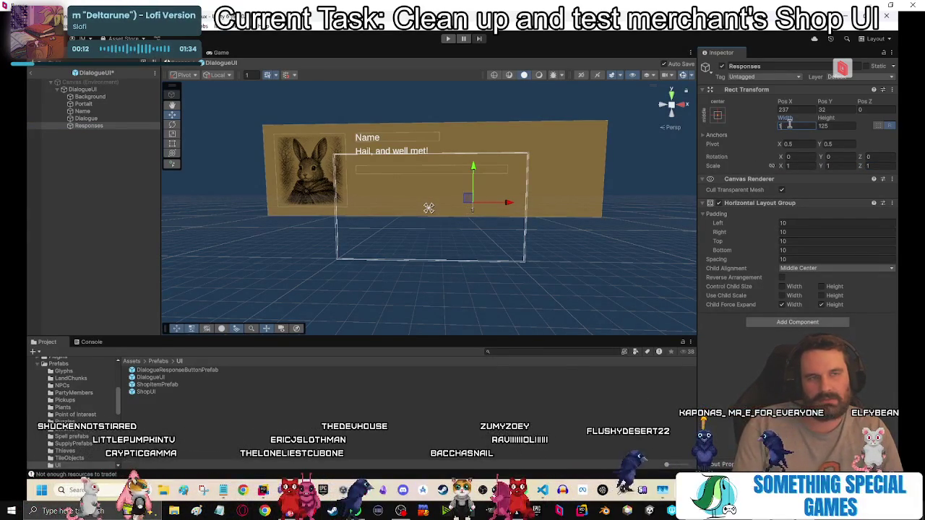
text(500)
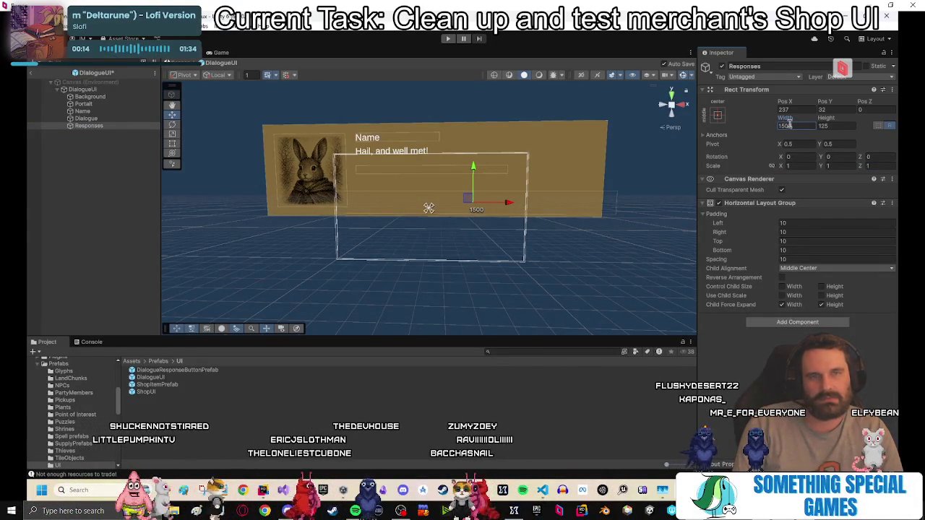
key(BackSpace)
key(BackSpace)
key(BackSpace)
text(4)
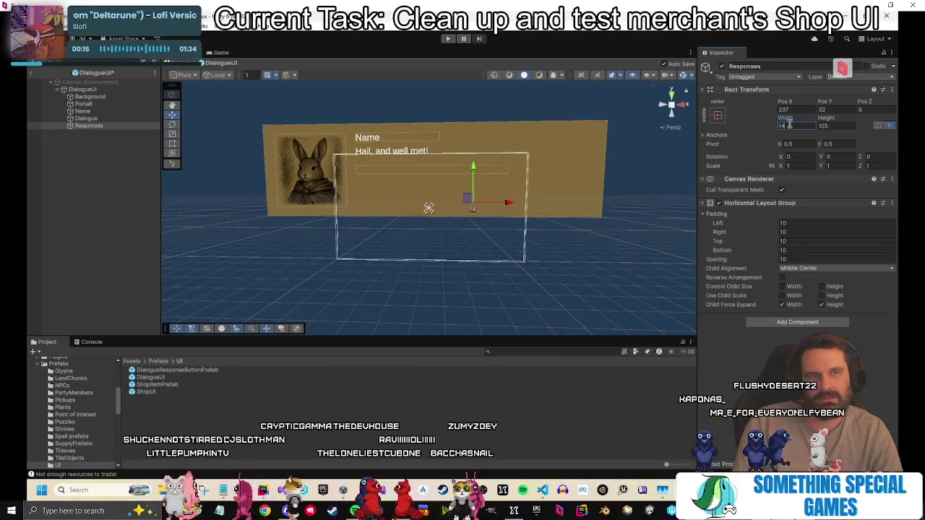
key(BackSpace)
text(300)
key(BackSpace)
key(BackSpace)
key(BackSpace)
click(849, 124)
text(100)
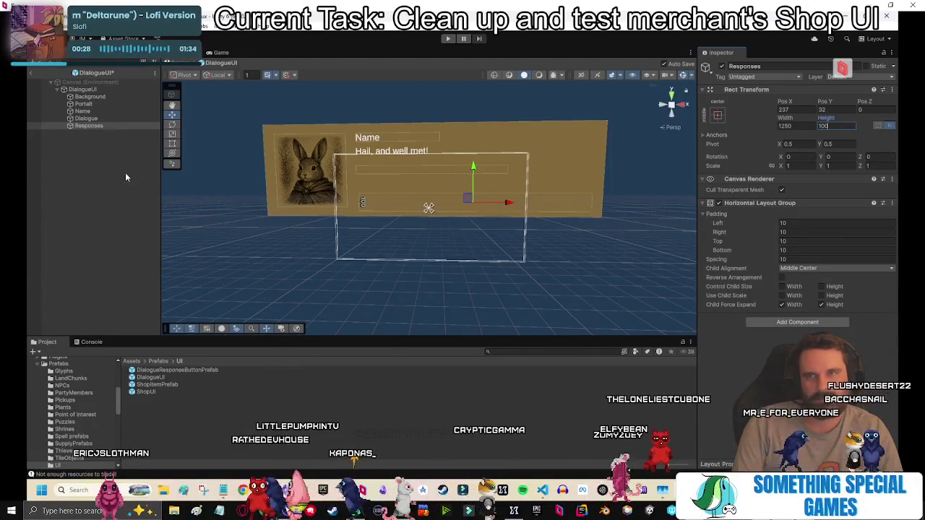
Size the Responses container to 1275 by 100 and review the Name and Dialogue texts.
click(101, 118)
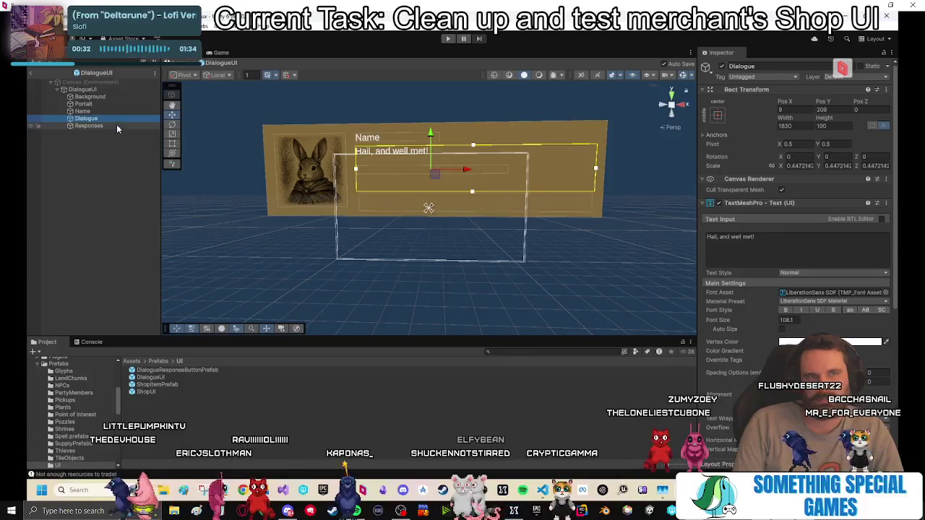
click(90, 125)
text(1275)
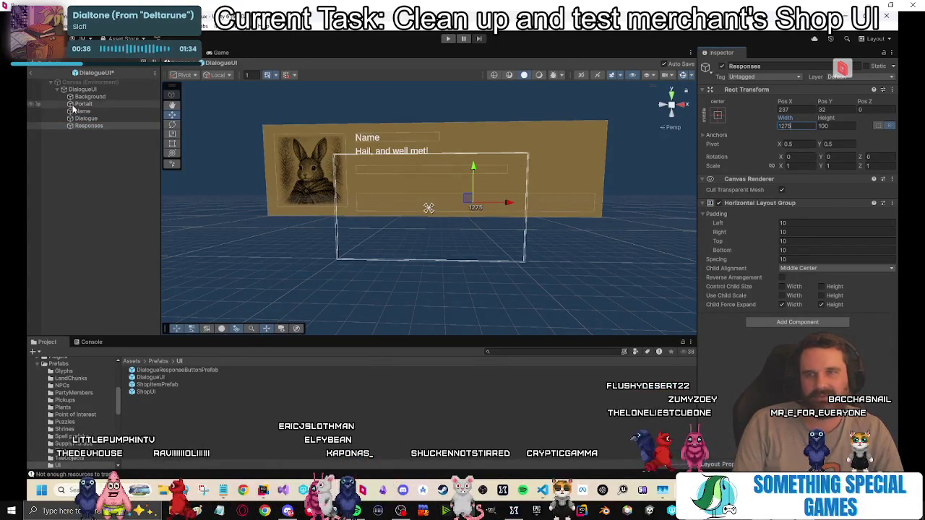
key(Up)
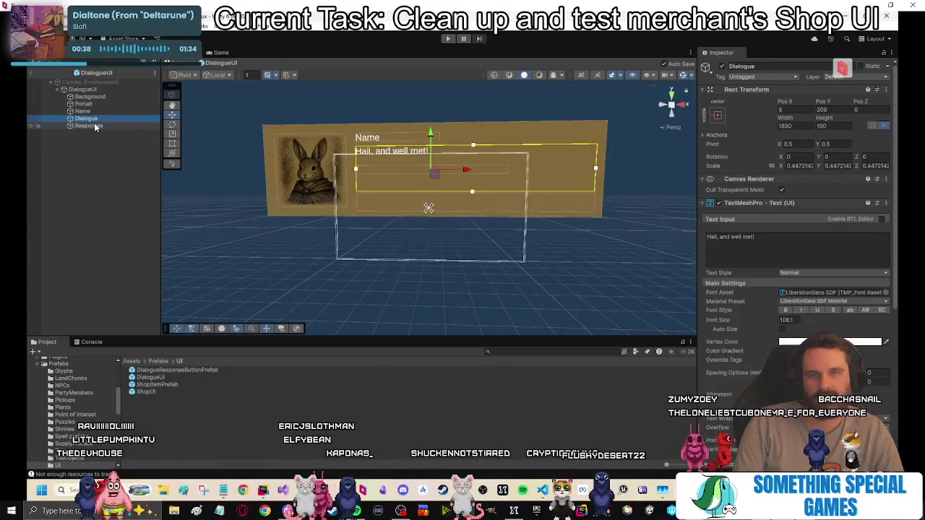
click(70, 209)
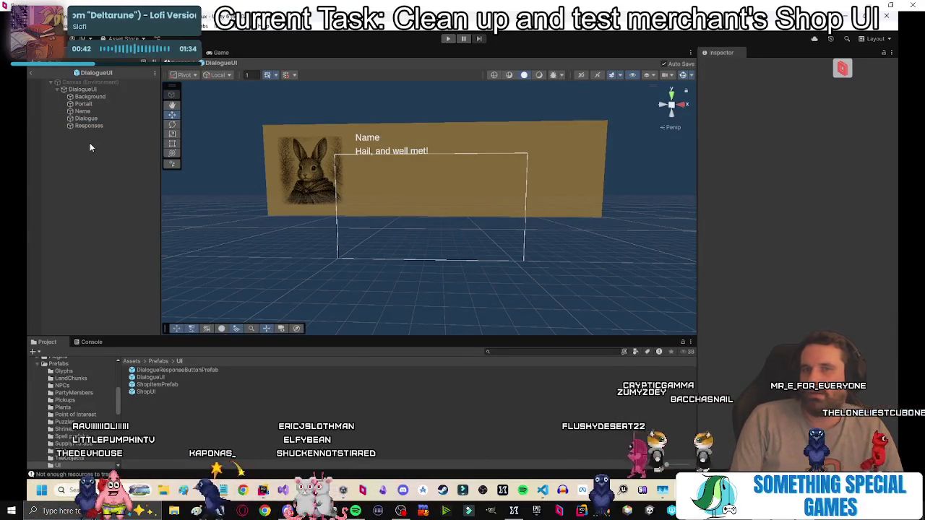
click(83, 111)
shift+click(101, 119)
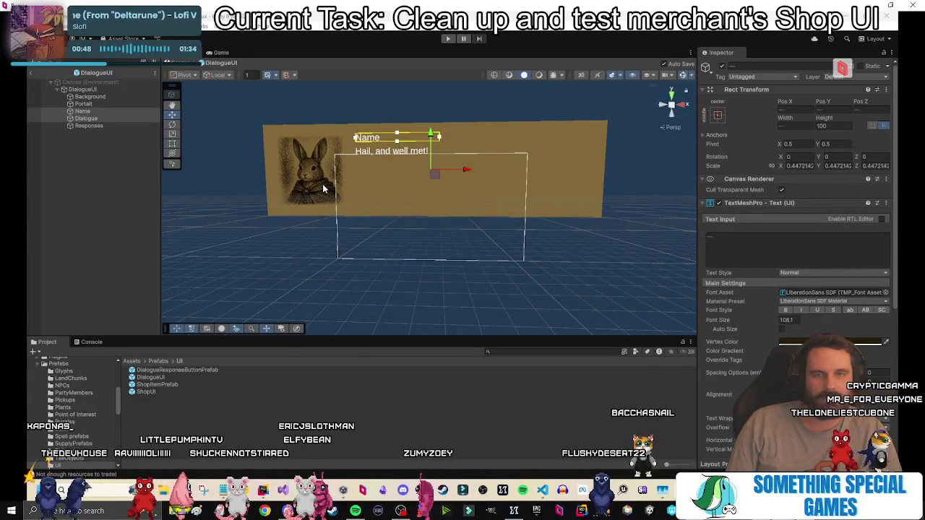
click(38, 245)
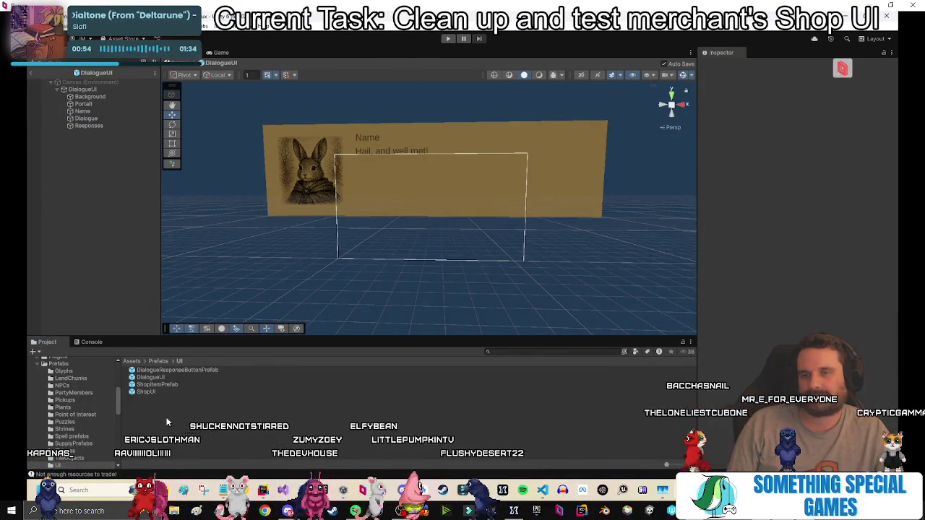
click(165, 371)
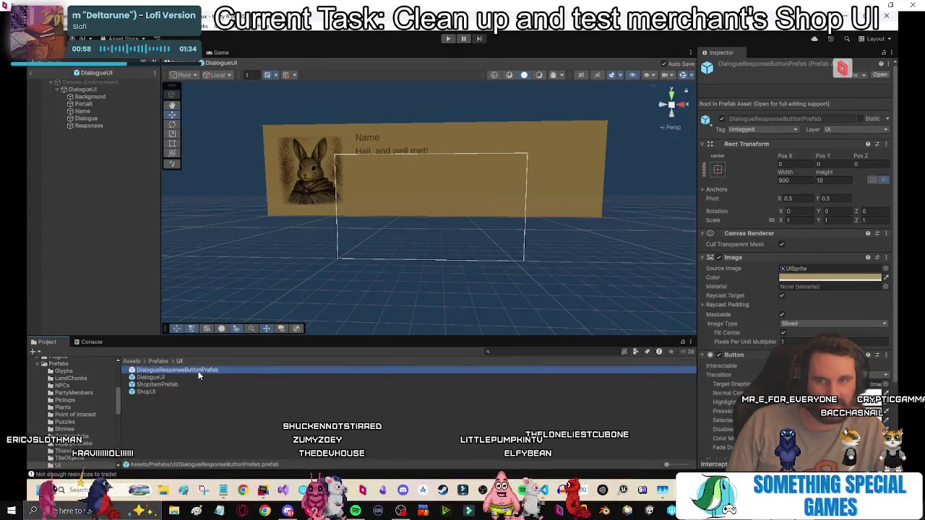
Make DialogueResponseButtonPrefab 400 by 100 and shrink its 'Button' label font size.
double_click(200, 373)
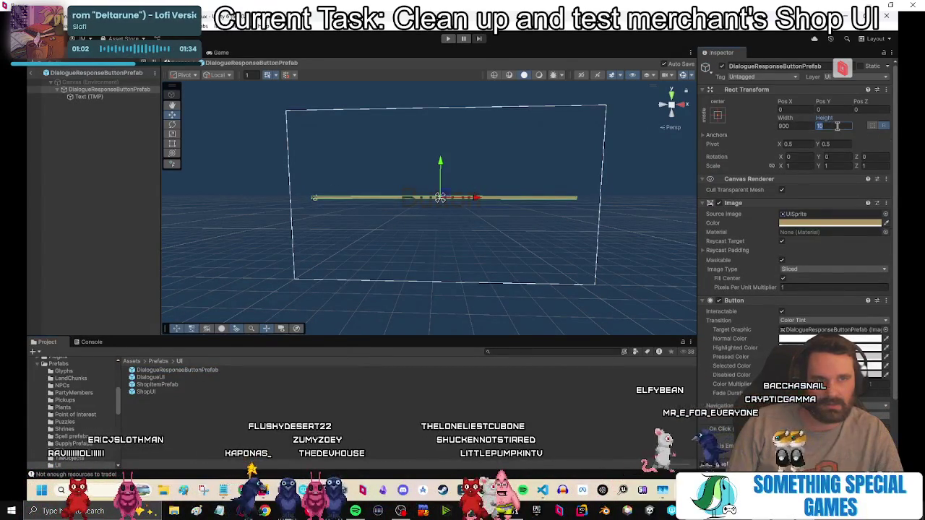
text(0)
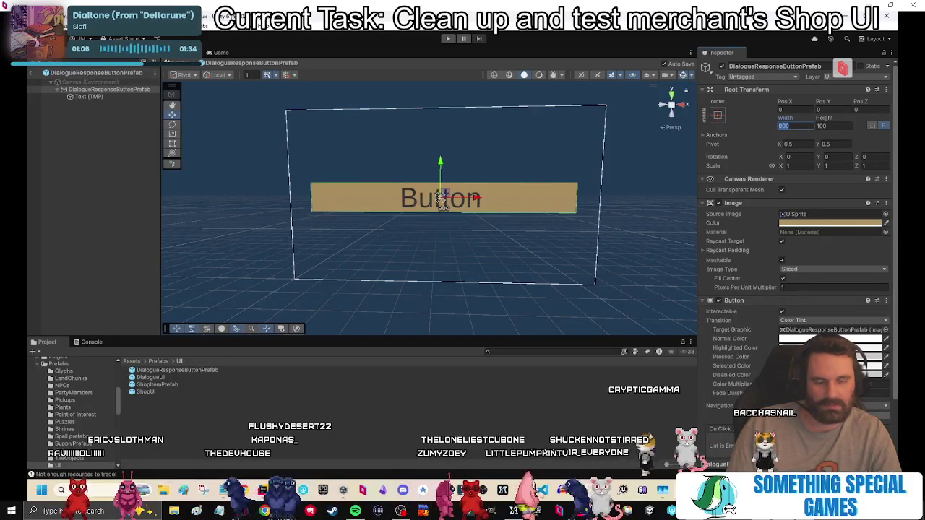
text(400)
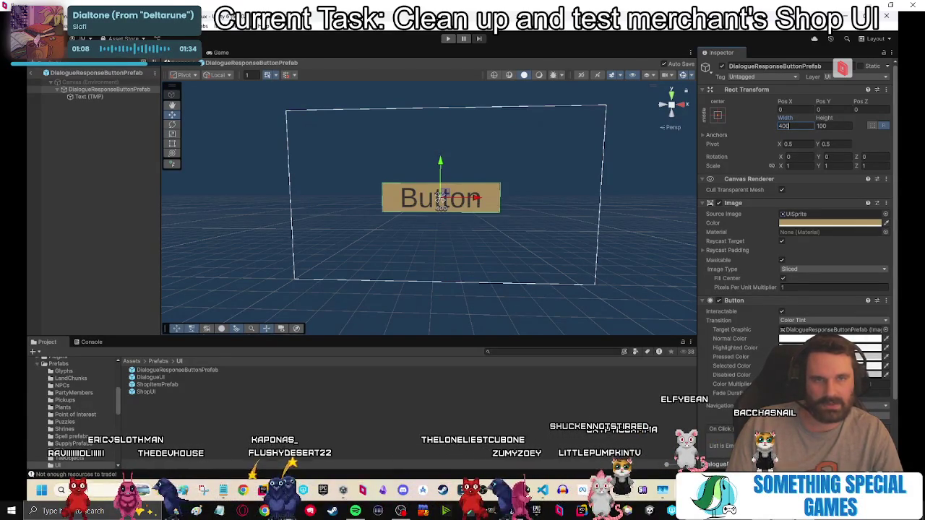
click(104, 98)
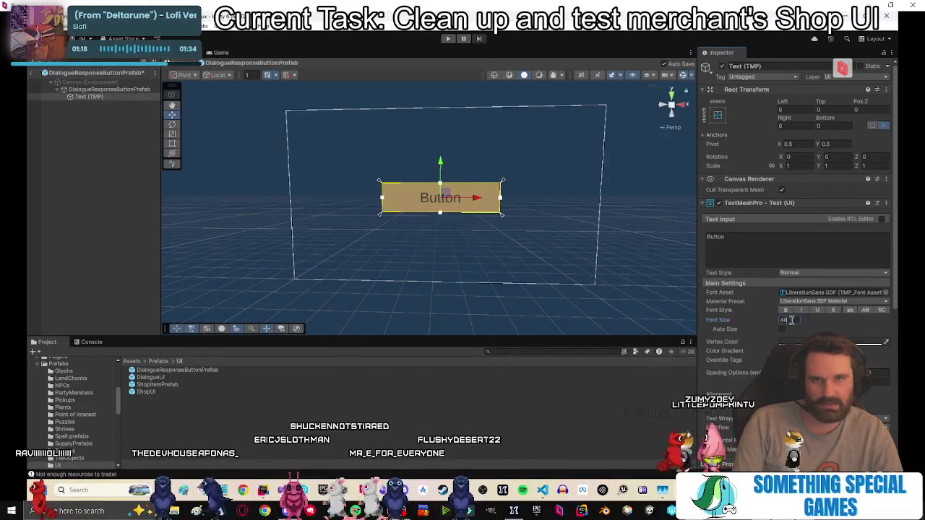
click(106, 214)
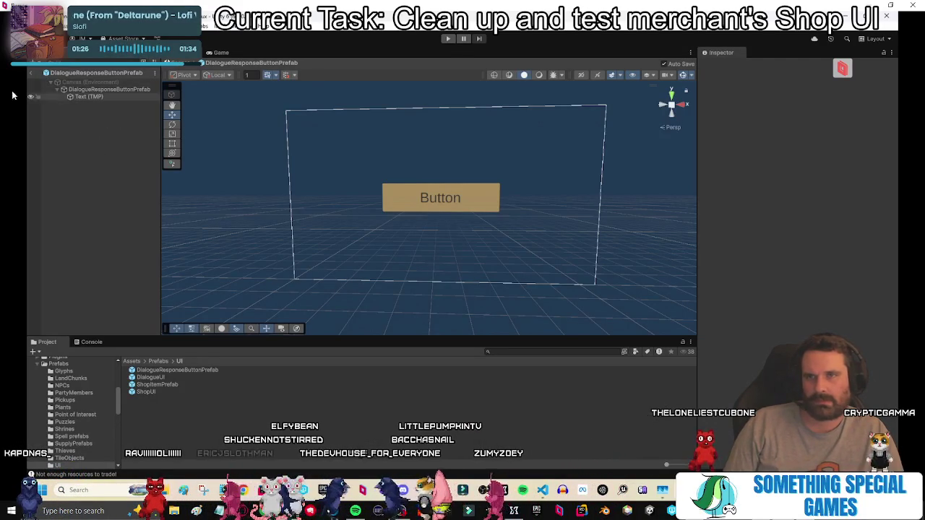
Leave prefab mode, briefly run and stop the game, then select ShopItemPrefab.
click(32, 73)
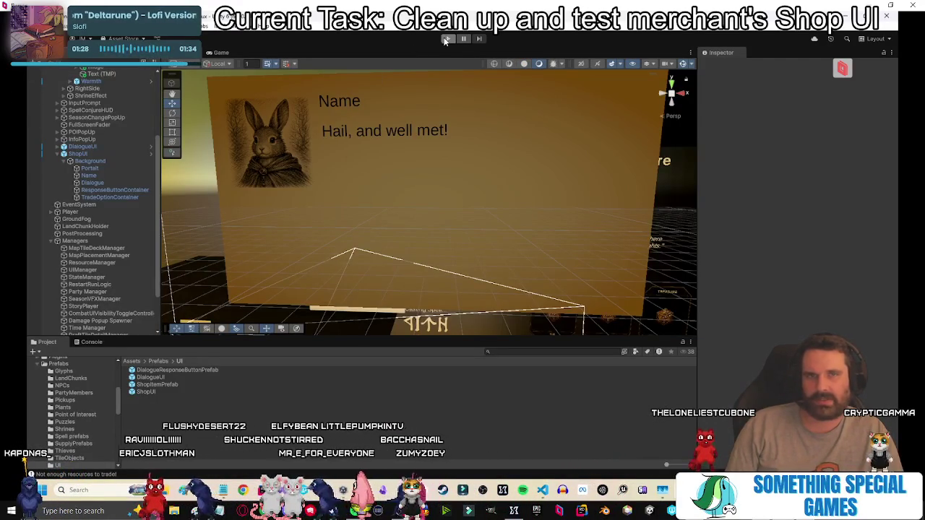
key(ctrl+p)
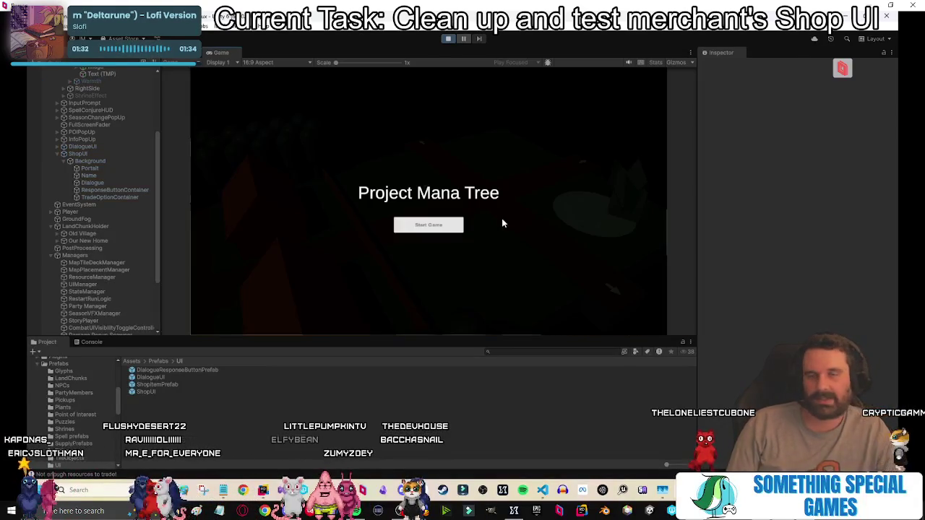
click(453, 40)
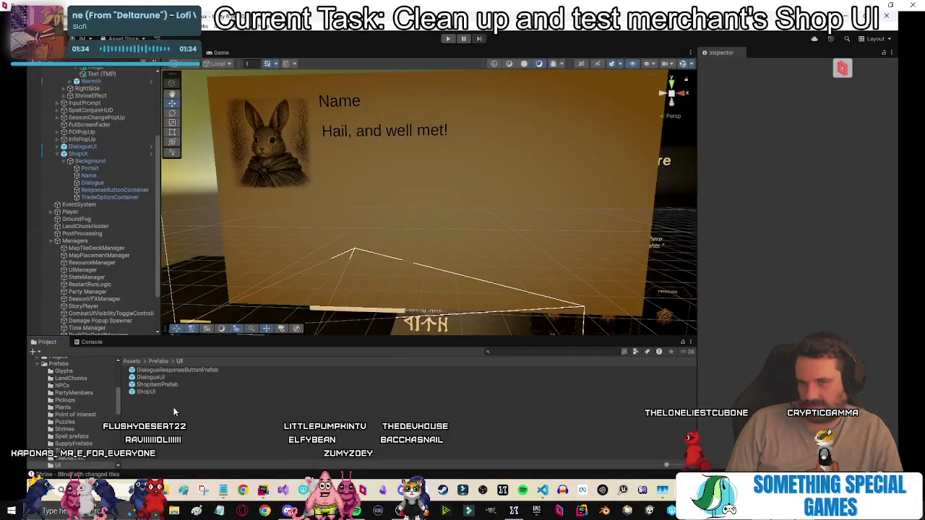
click(162, 385)
Scale the ShopItemPrefab card to 0.7 on X and Y and expand [VLG] and [HLG] Cost.
double_click(168, 386)
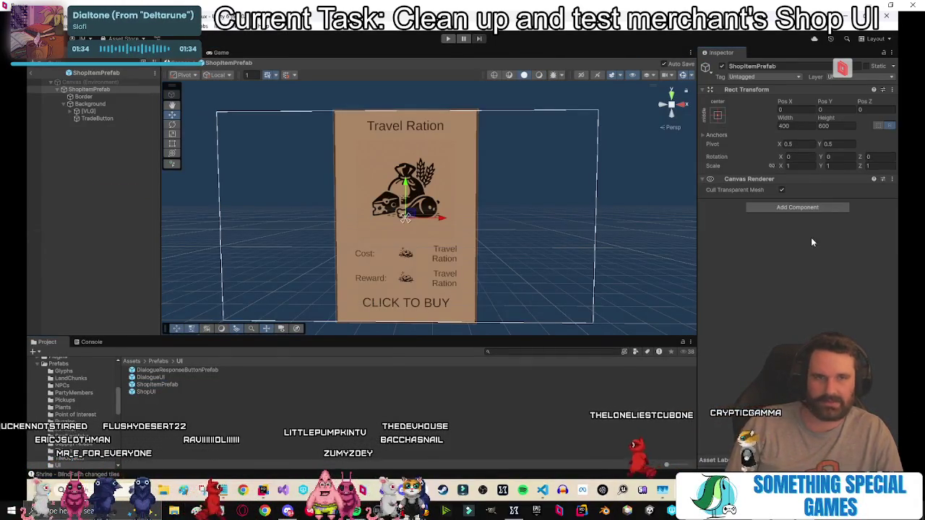
text(0.8)
key(Tab)
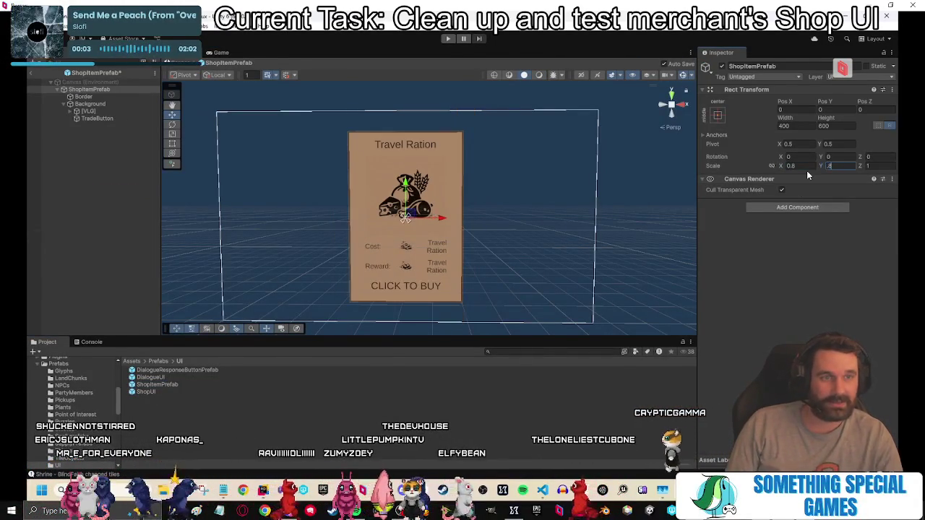
text(0.7)
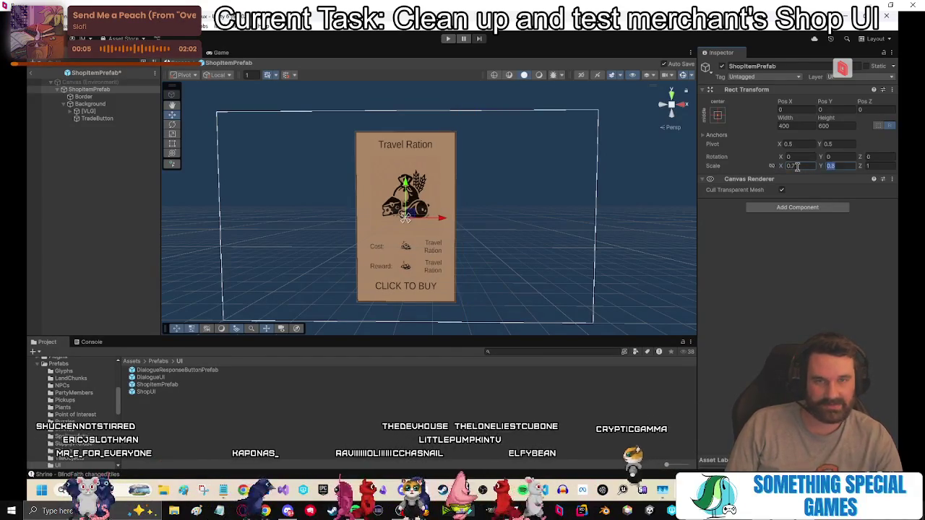
key(Return)
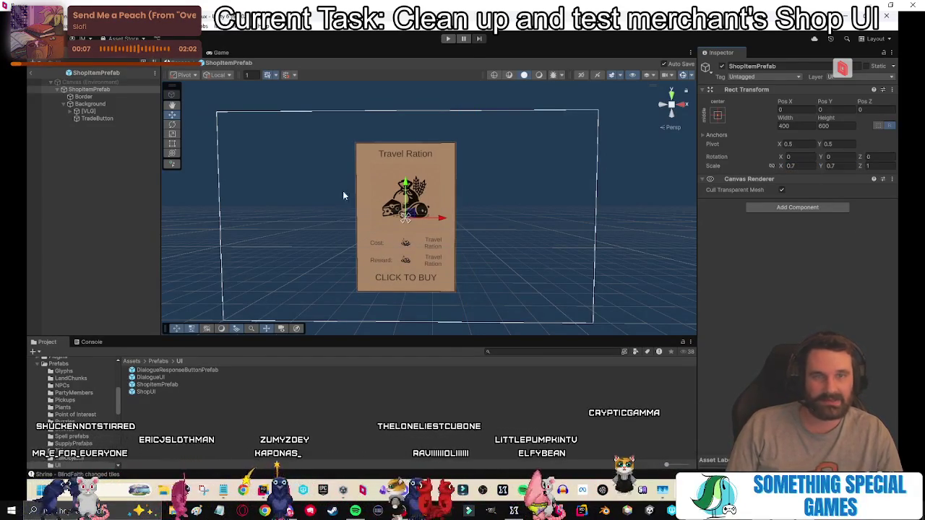
click(70, 111)
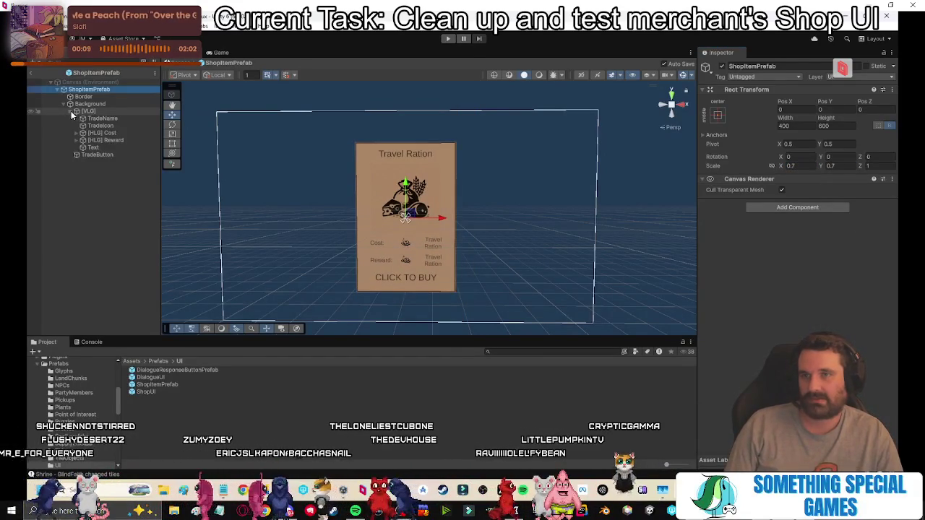
click(78, 133)
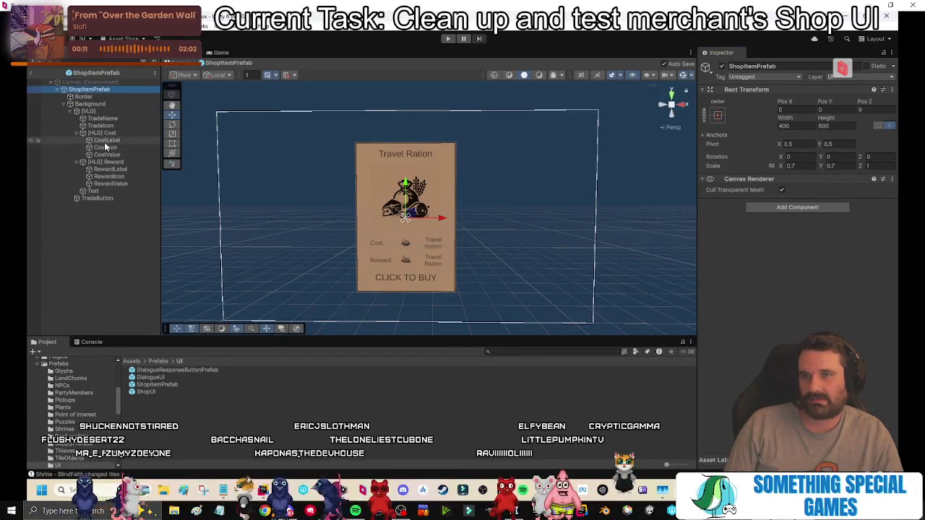
click(107, 141)
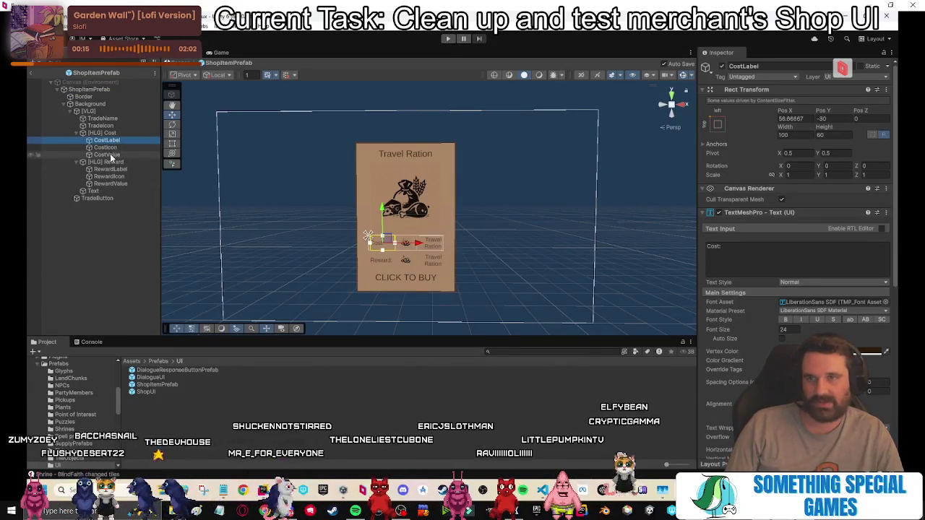
Select CostLabel, CostValue, RewardLabel and RewardValue and set their font size to 64, then 48.
ctrl+click(109, 147)
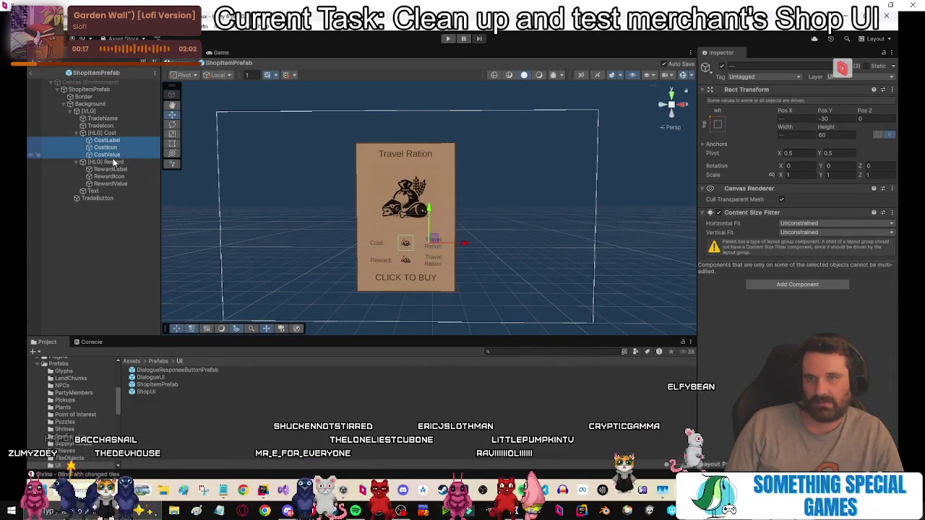
click(102, 133)
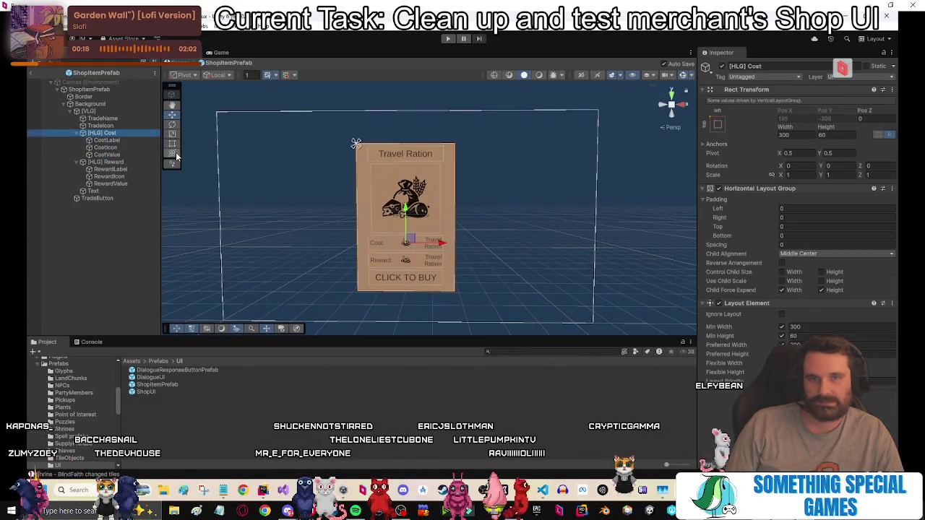
click(122, 140)
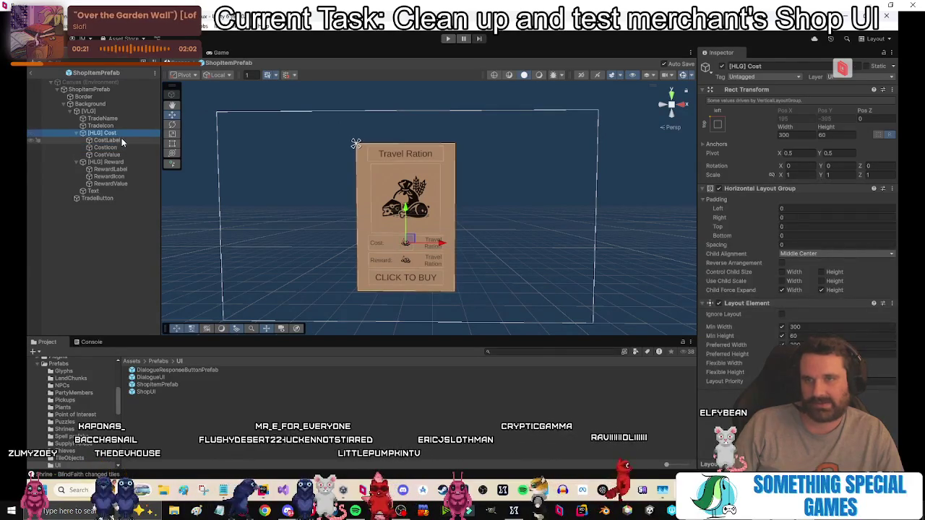
ctrl+click(123, 154)
ctrl+click(126, 169)
ctrl+click(124, 184)
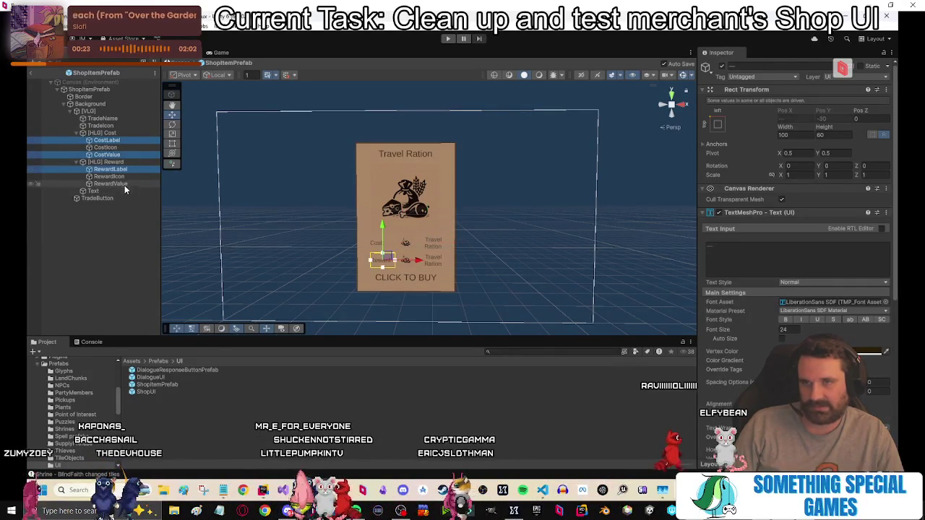
click(786, 330)
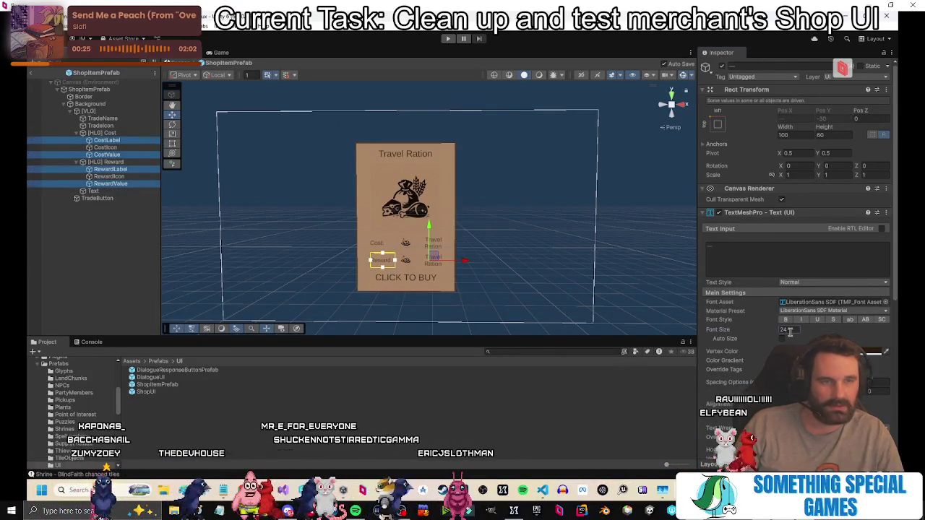
text(64)
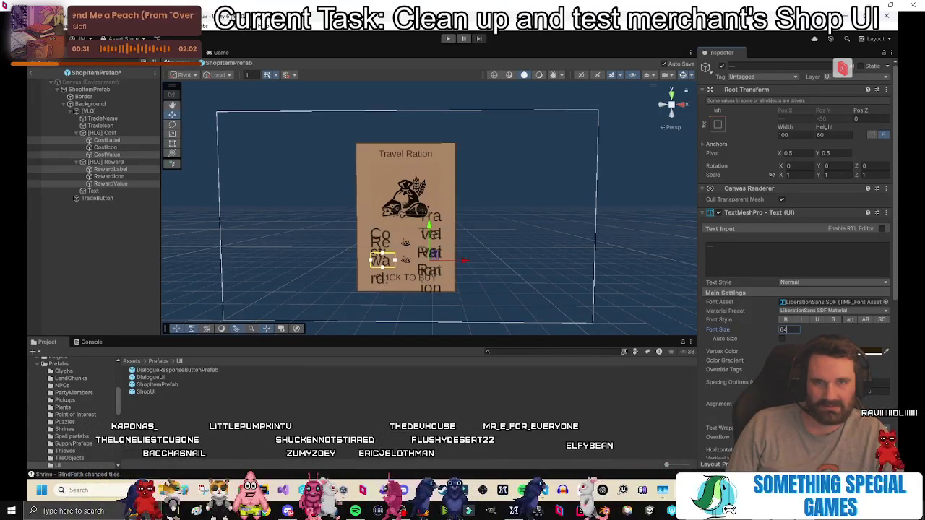
key(BackSpace)
key(BackSpace)
text(48)
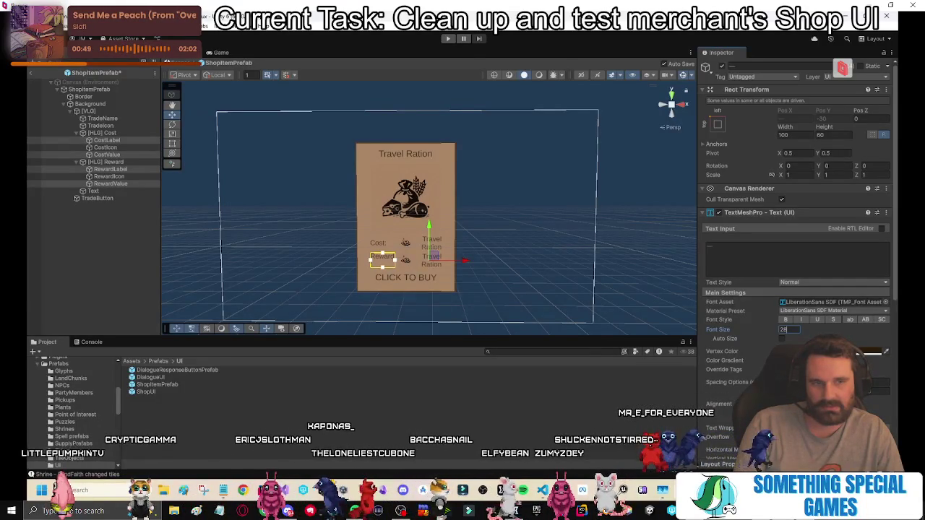
Reselect RewardValue, RewardLabel and CostValue and lower their shared font size to 28.
click(112, 261)
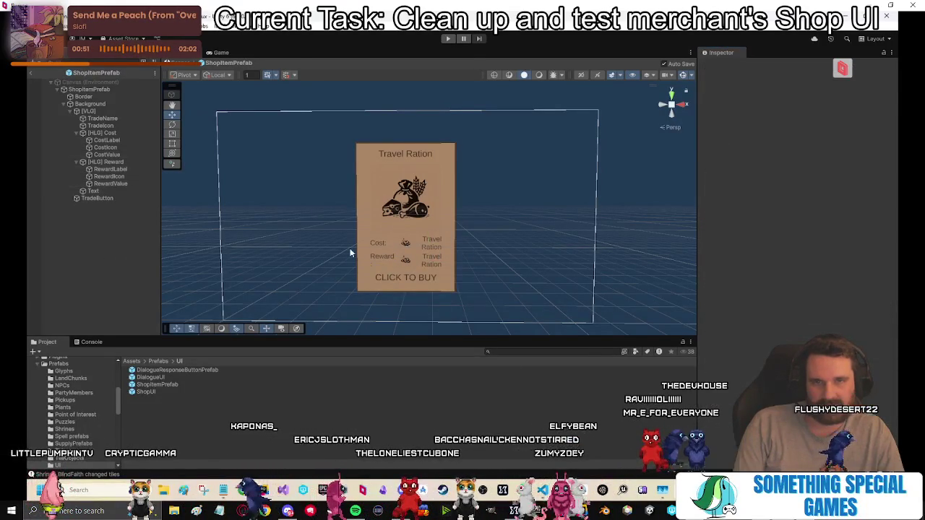
click(106, 184)
ctrl+click(109, 169)
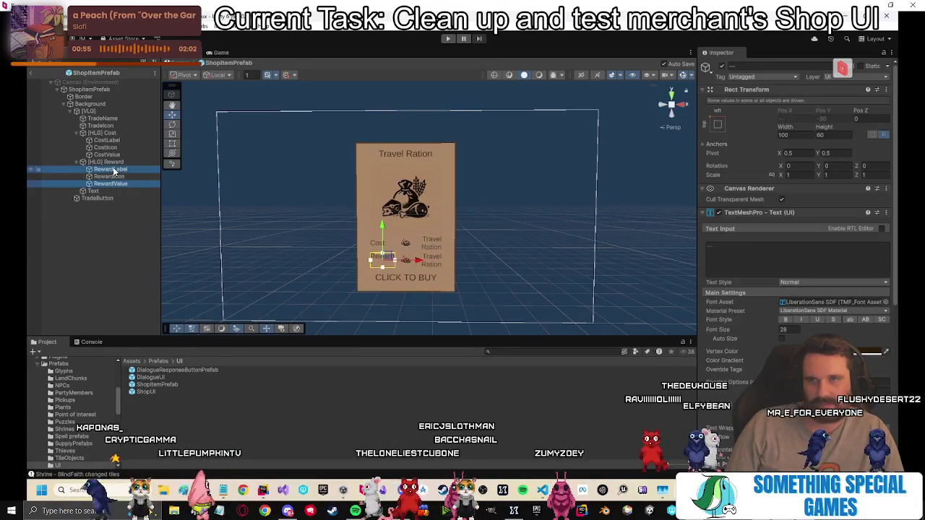
ctrl+click(107, 155)
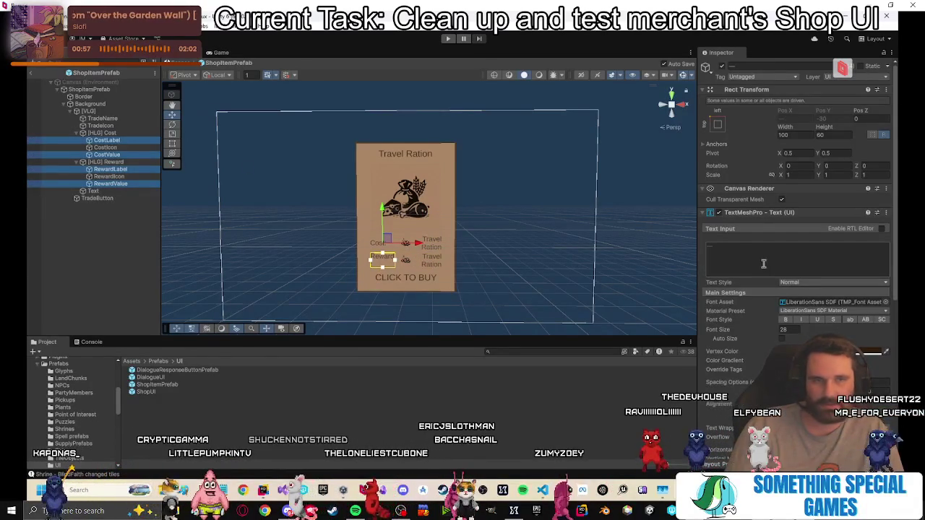
click(787, 329)
text(24)
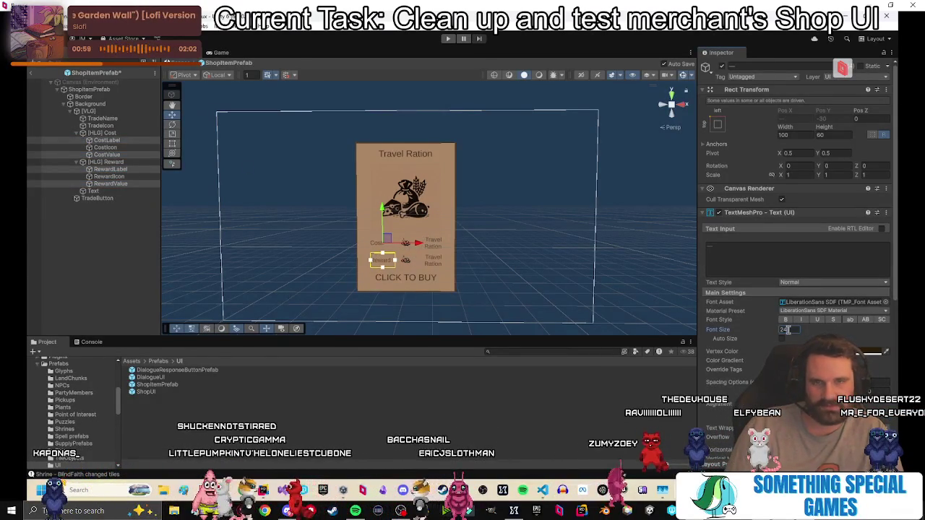
click(95, 231)
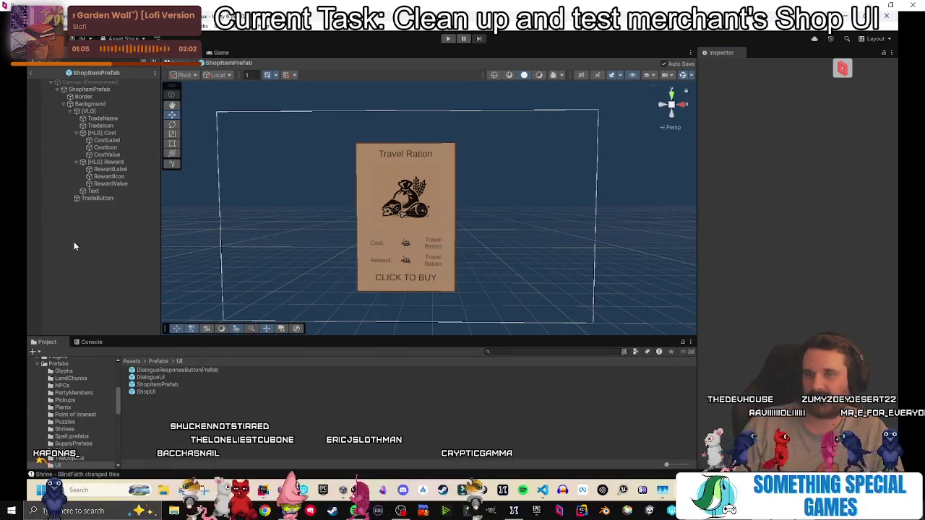
Run a new game, add a south map chunk, dismiss the Debug Chunk panel and speak to the merchant.
click(446, 37)
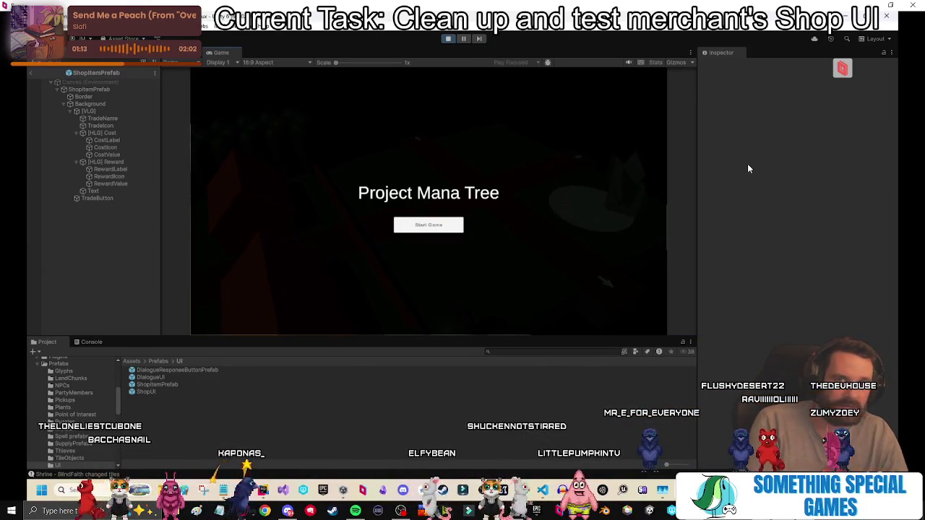
click(429, 225)
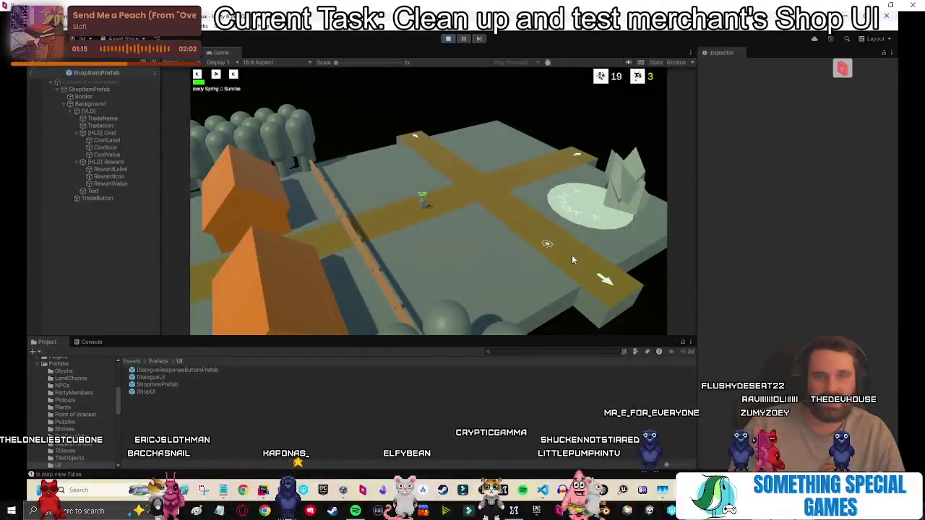
click(572, 260)
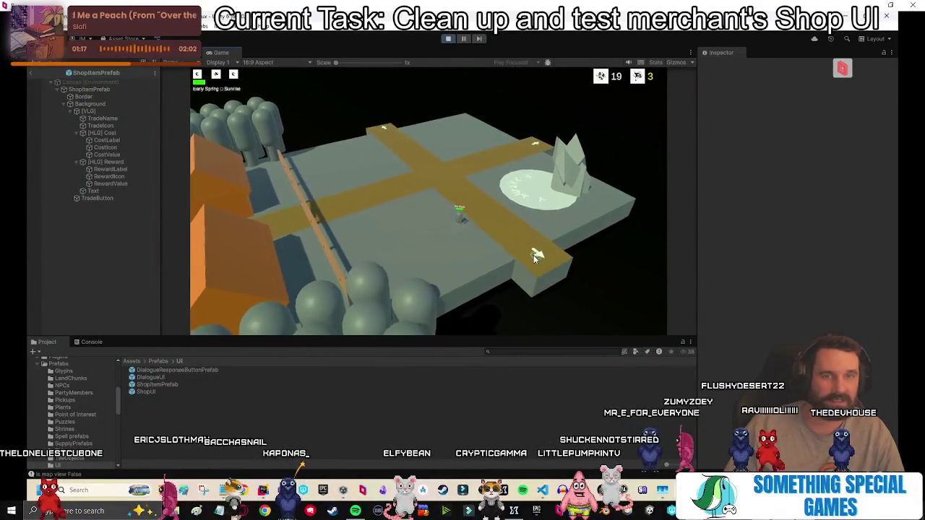
key(space)
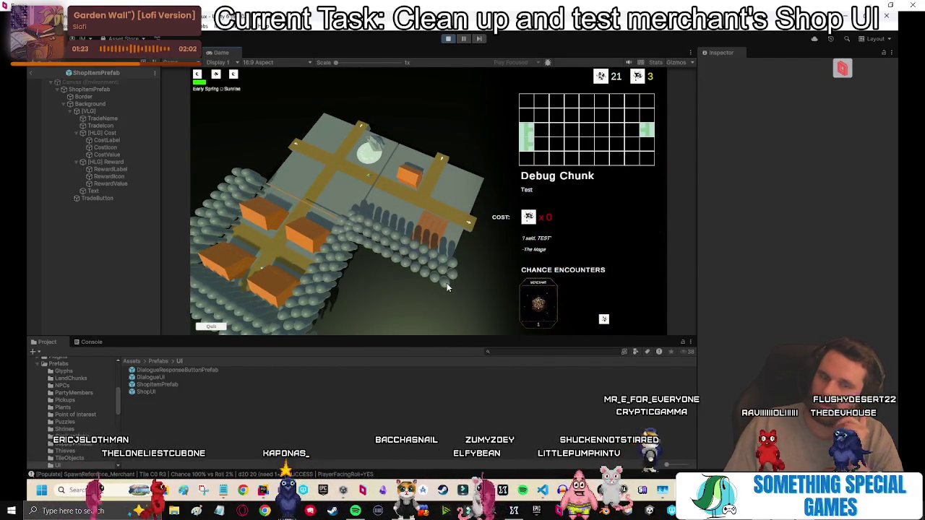
click(415, 222)
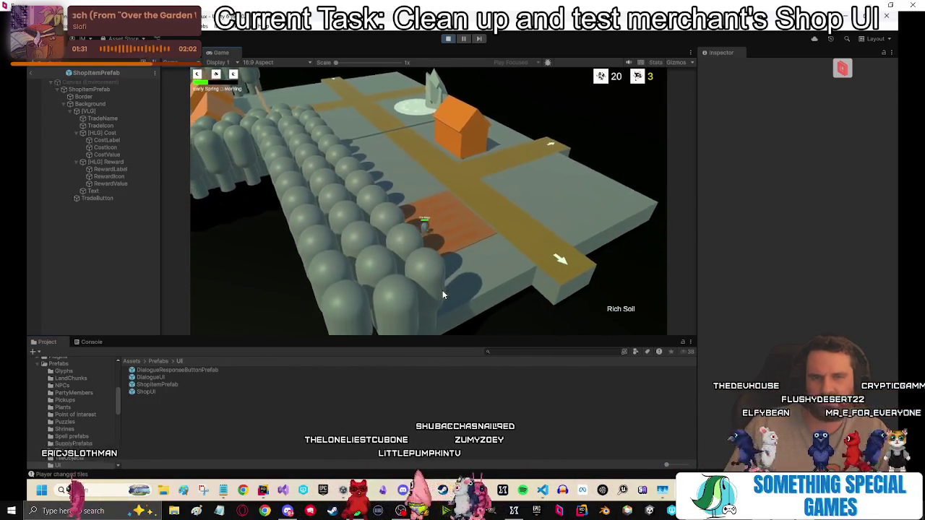
click(417, 278)
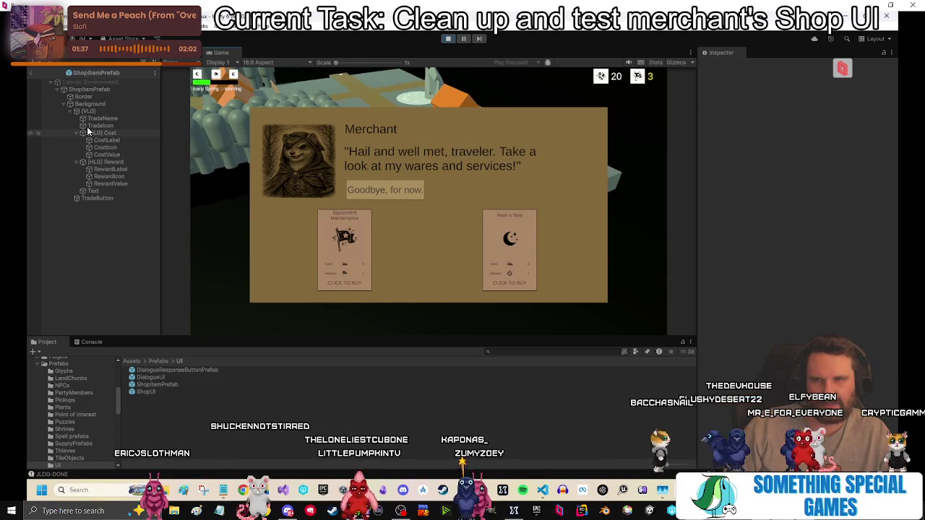
Compare the two shop card clones under TradeOptionContainer in the scene hierarchy.
click(33, 73)
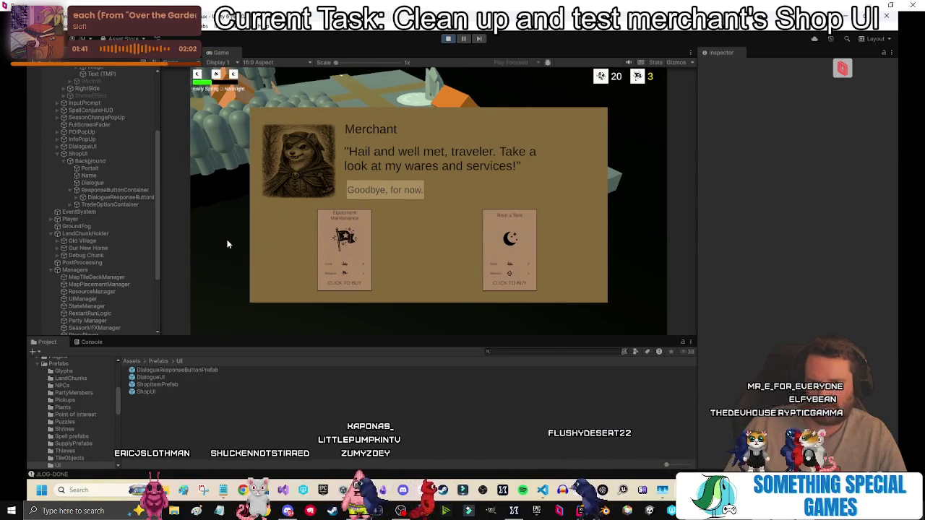
click(70, 204)
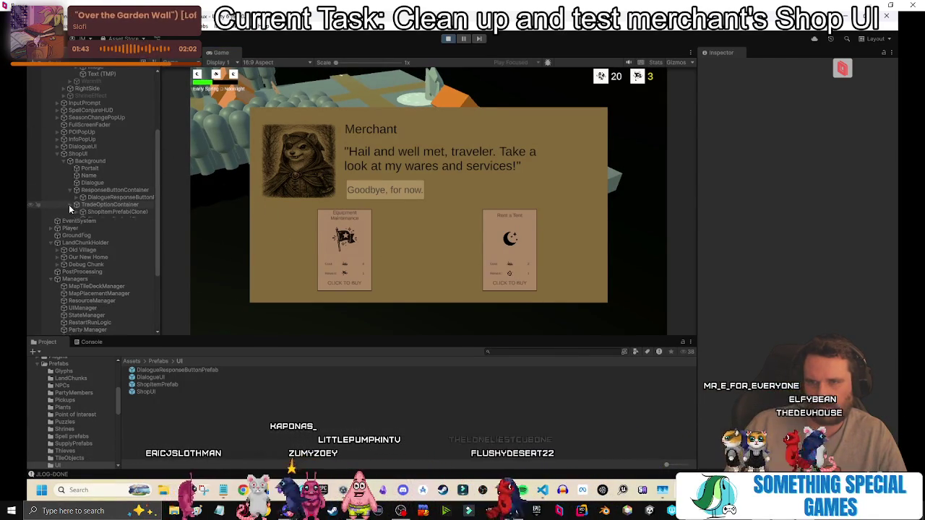
click(131, 211)
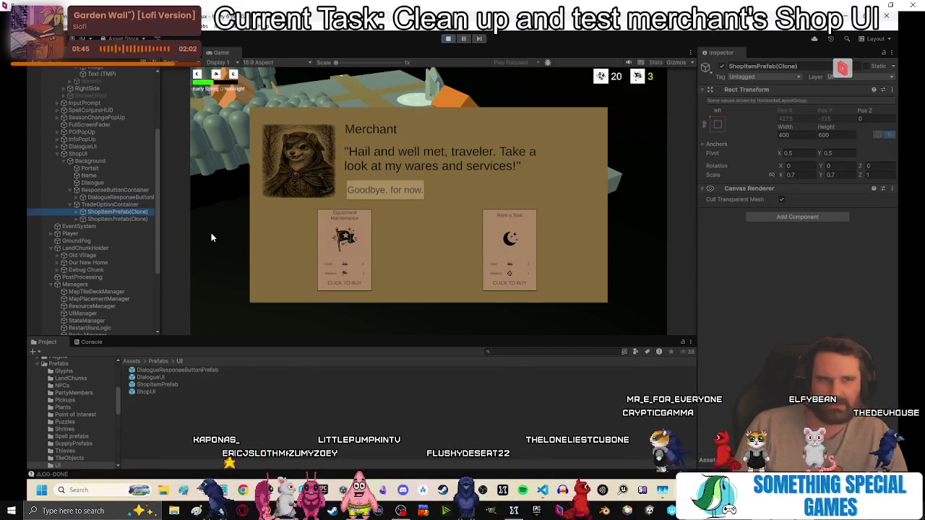
key(Down)
key(Up)
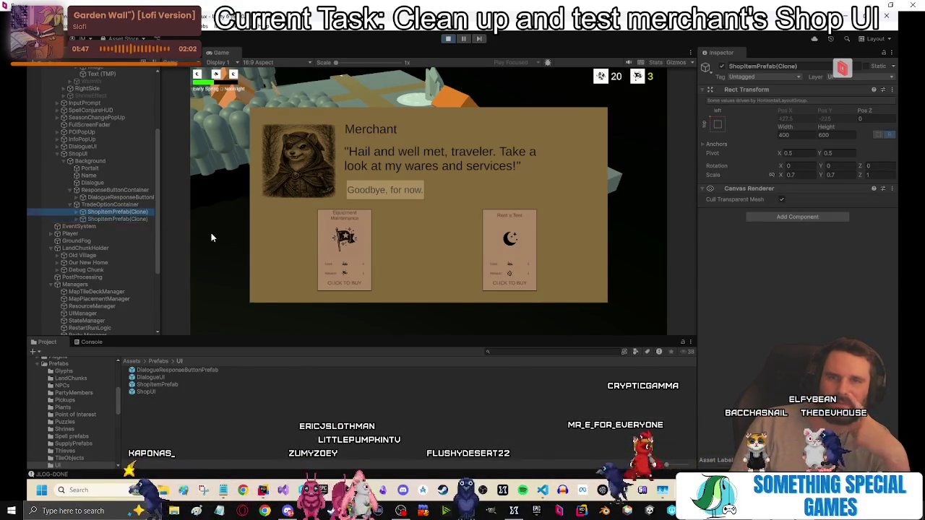
key(Up)
key(Down)
key(Up)
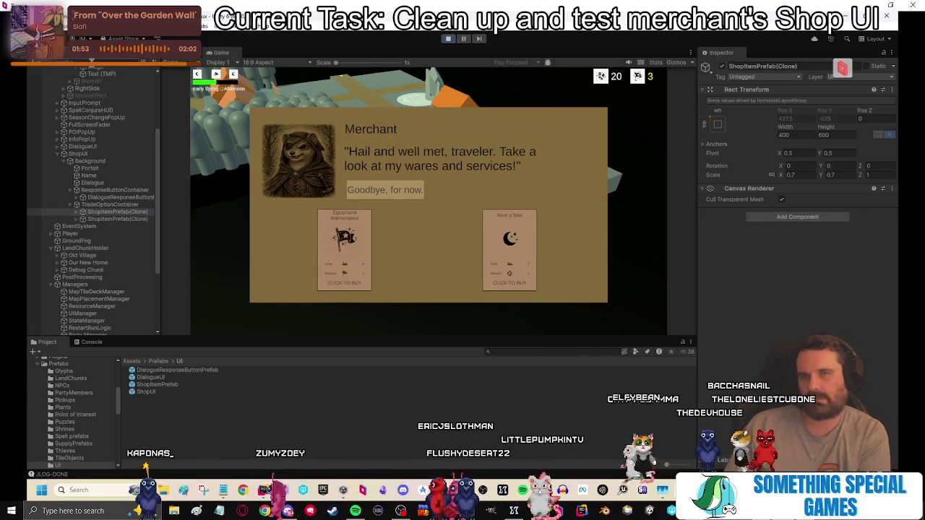
Select the ShopTradeOption_Coin2Food asset and view its reward resource choices.
click(85, 78)
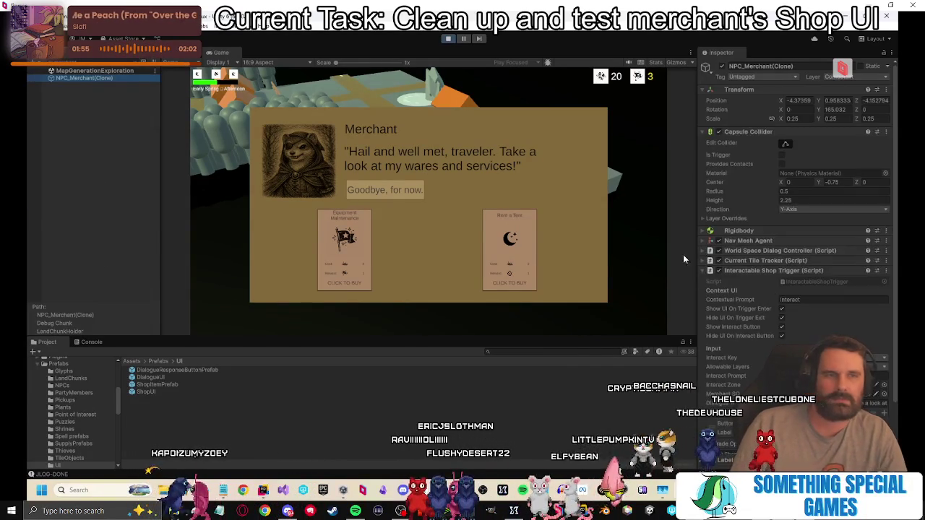
scroll(751, 362, down, 3)
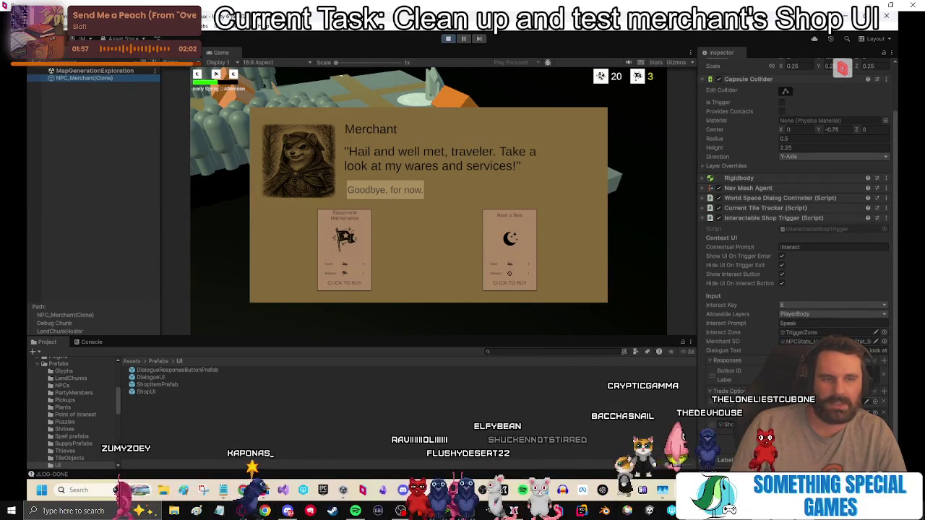
click(744, 390)
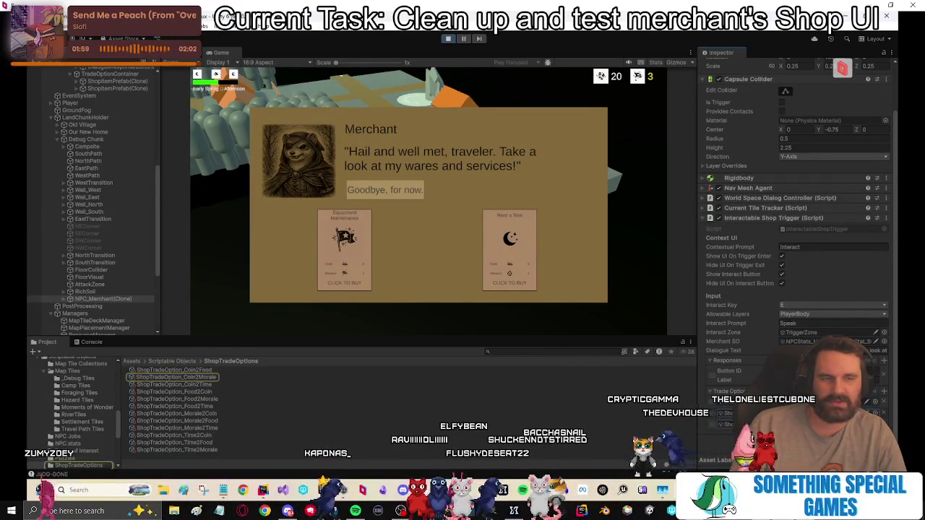
click(726, 424)
click(209, 369)
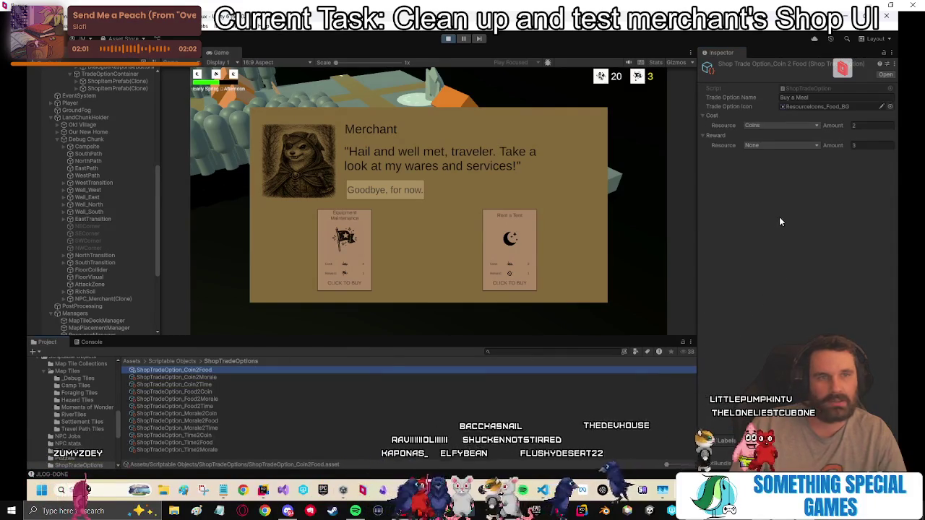
click(796, 144)
click(787, 160)
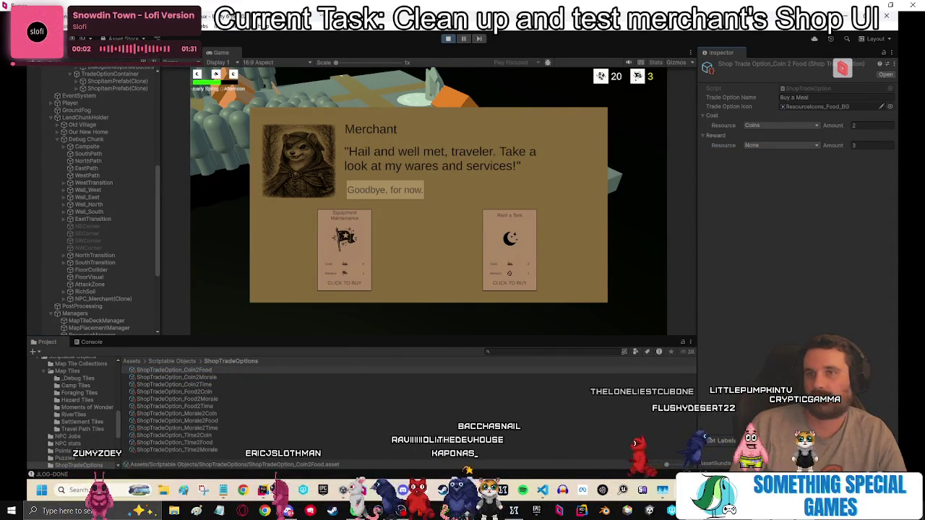
Stop play mode and set the Coin2Food trade option's reward resource to Food.
key(ctrl+p)
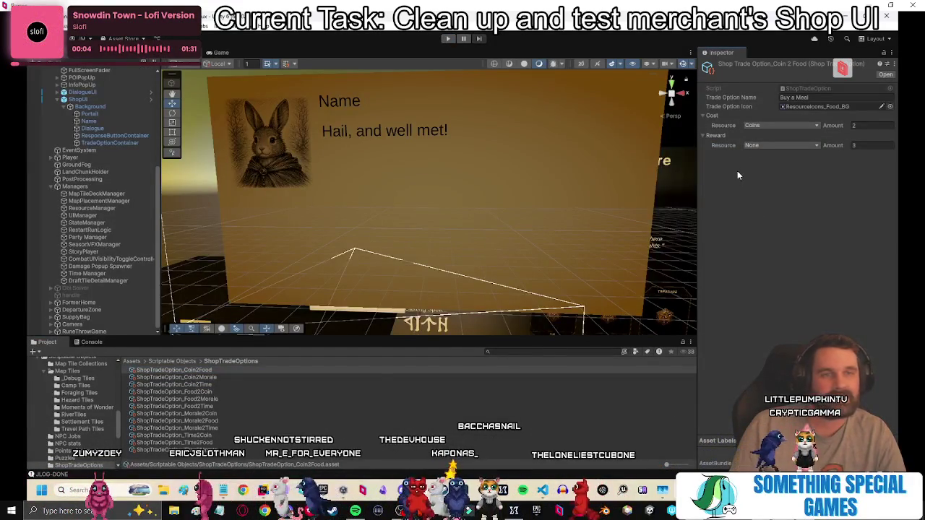
click(764, 145)
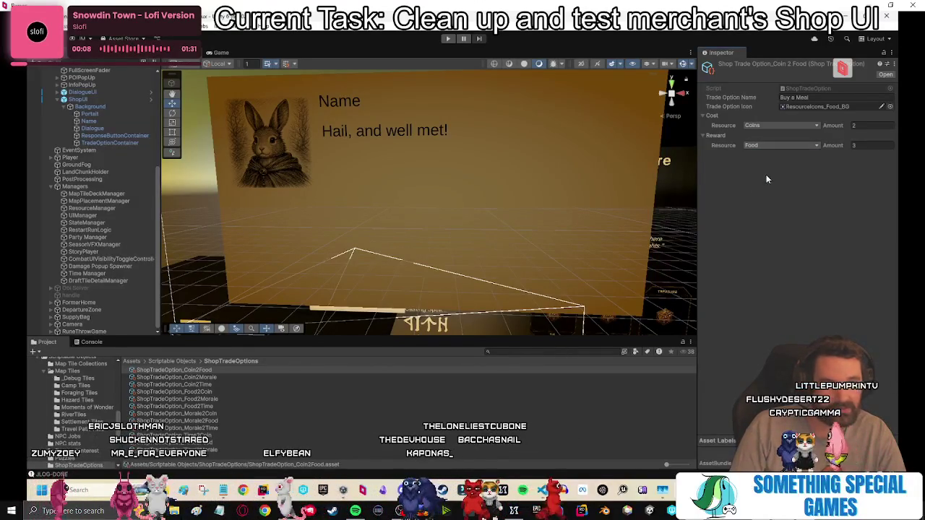
click(177, 371)
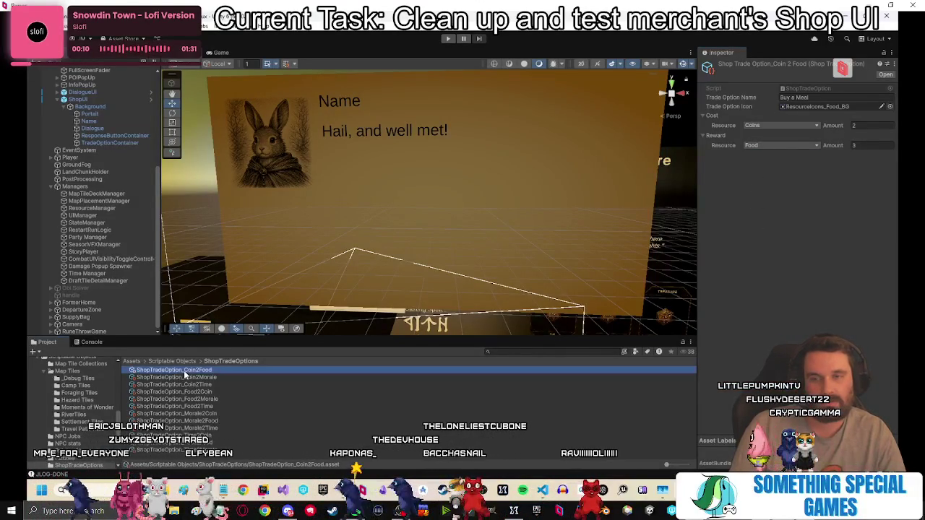
key(Escape)
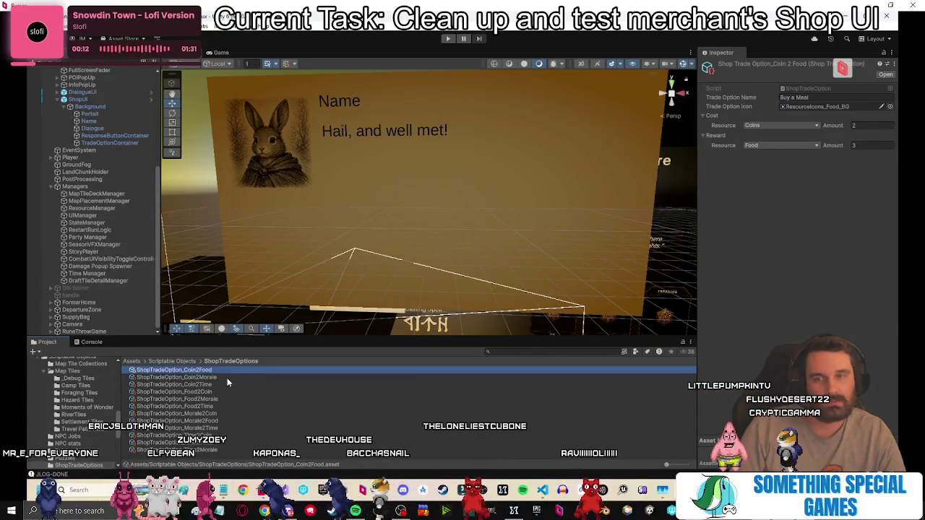
Check the Coin2Time and Food2Coin trade options, then restart play mode from Buy a Meal.
key(Down)
key(Down)
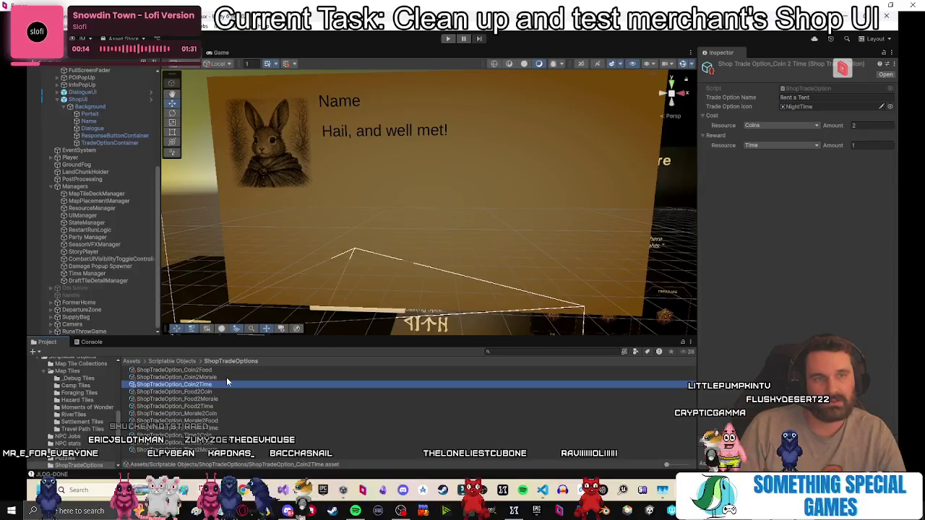
key(Down)
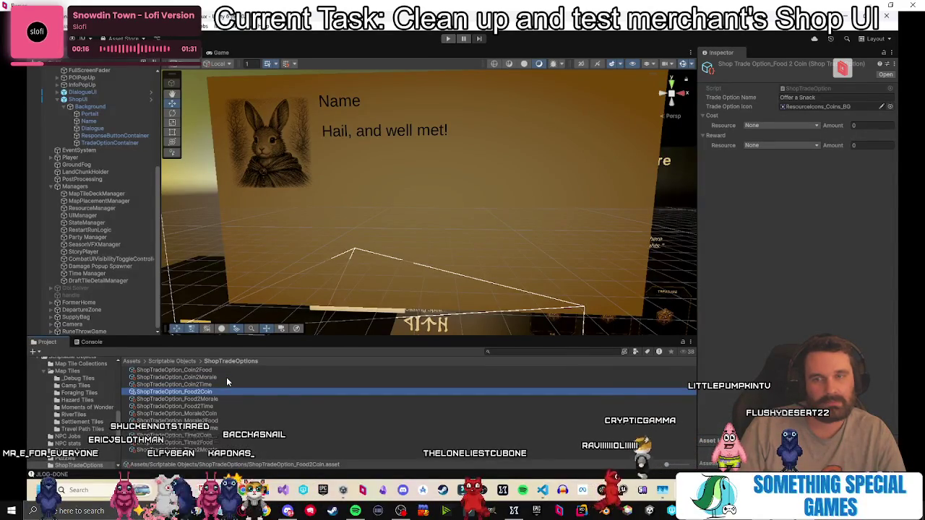
key(Up)
key(Up)
click(825, 289)
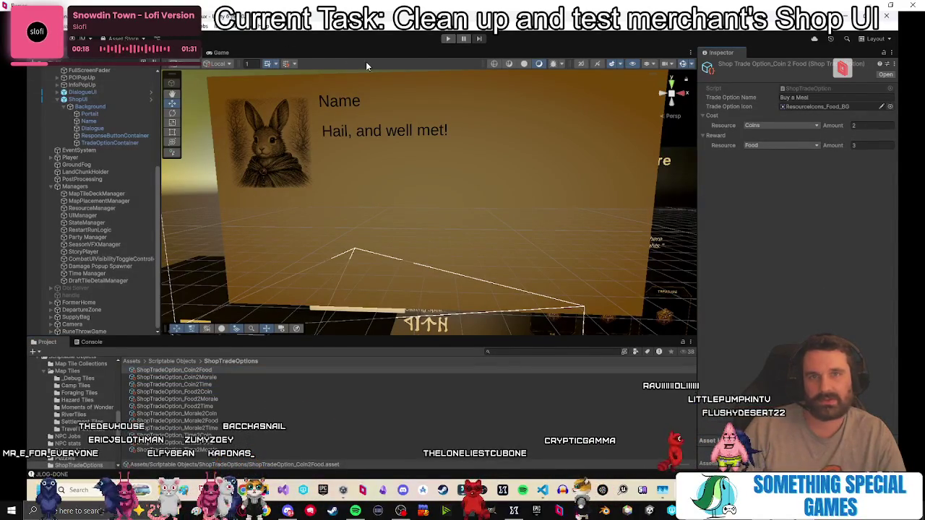
click(445, 40)
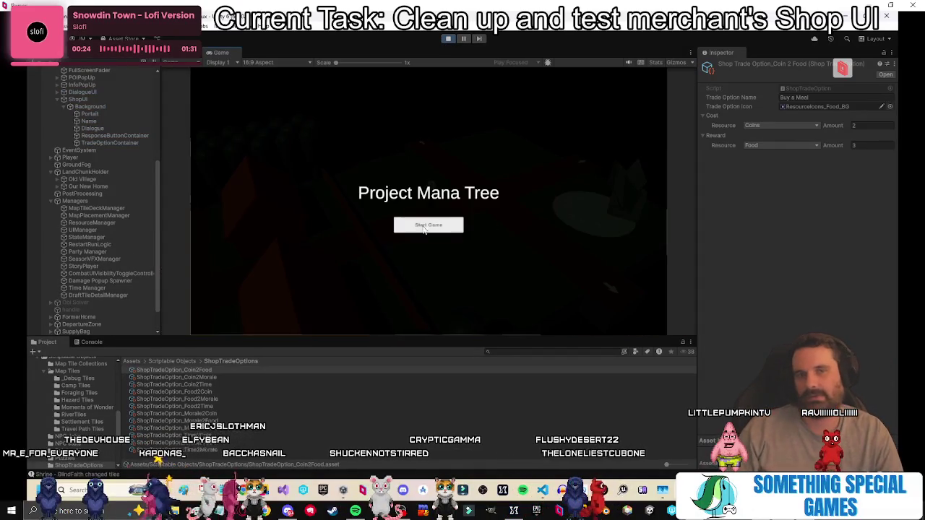
Start a new game, place the Debug Chunk tile, and walk to the merchant to open its shop.
click(426, 226)
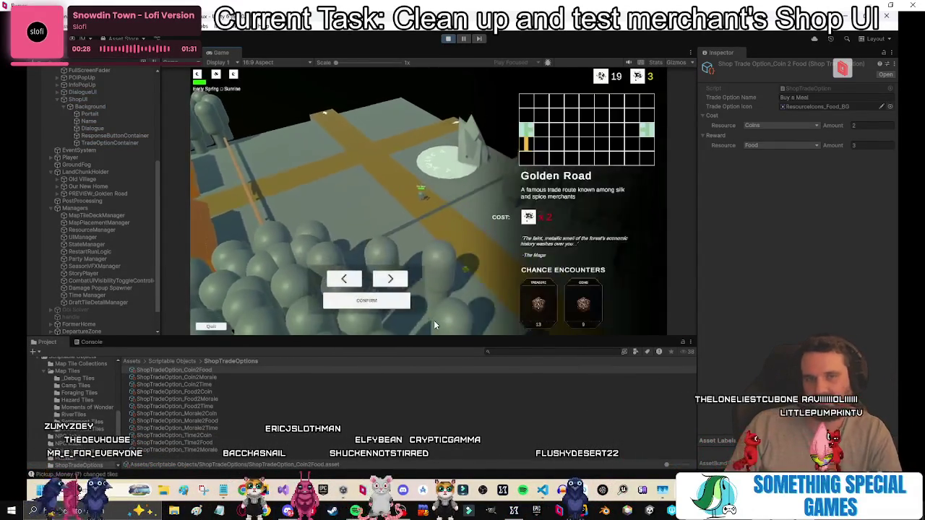
click(390, 280)
click(381, 299)
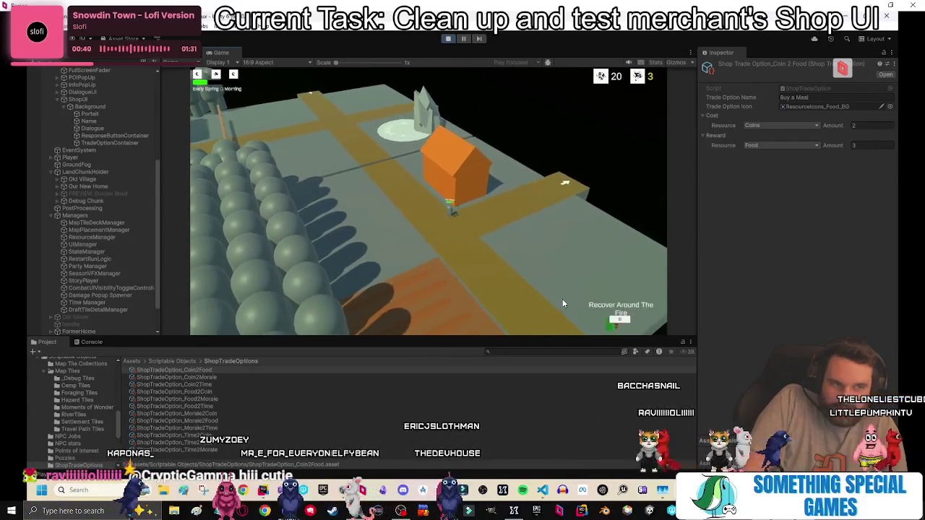
click(539, 288)
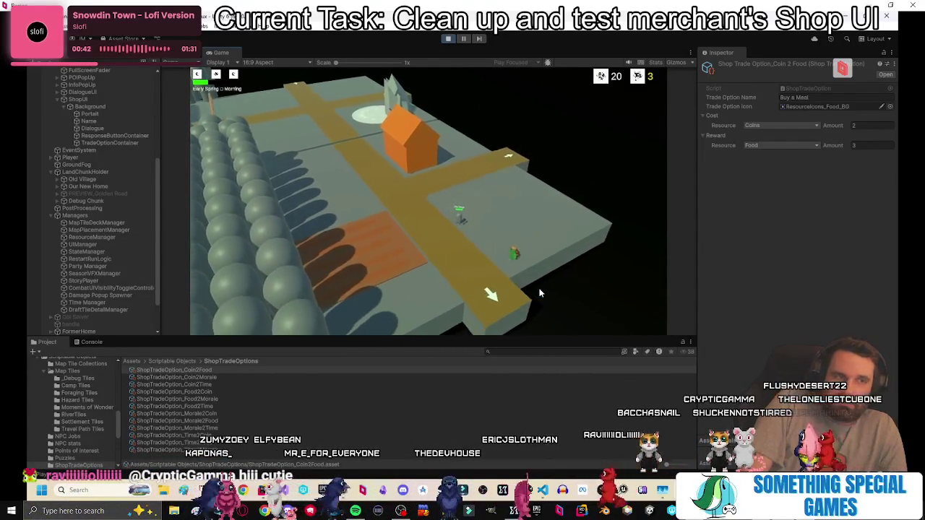
key(e)
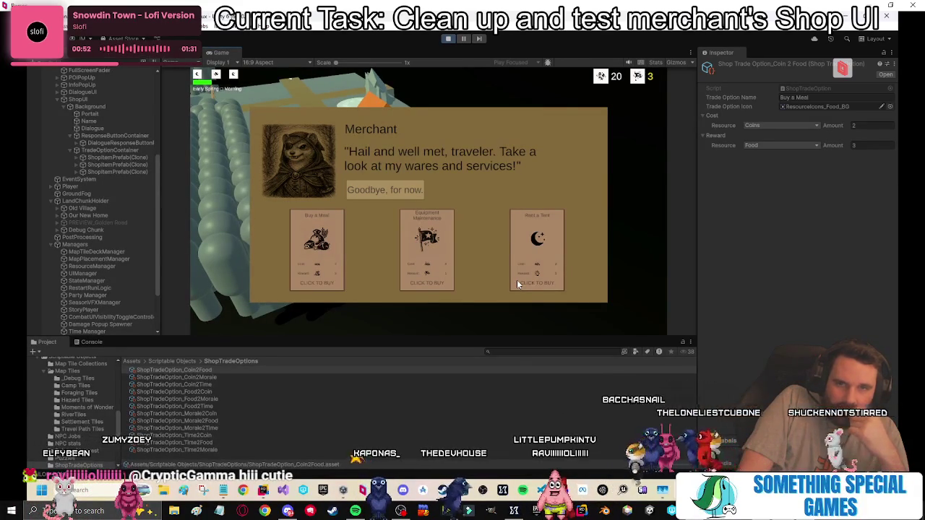
Maximize the Game view, close the merchant shop, and buy the Golden Road route.
double_click(221, 52)
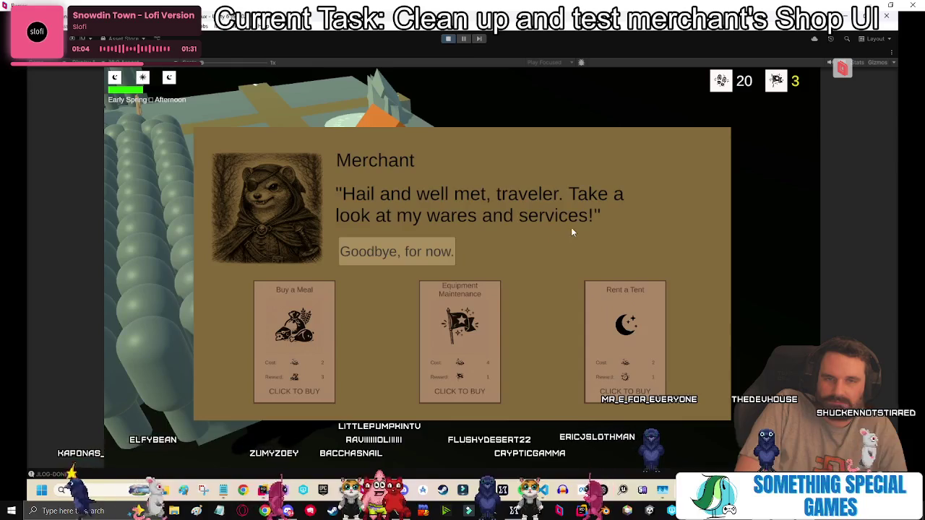
click(443, 252)
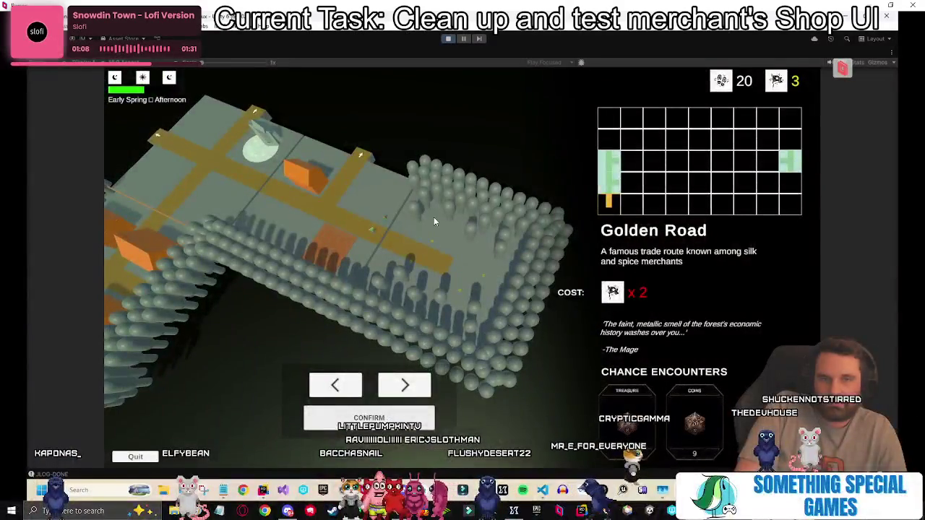
click(369, 417)
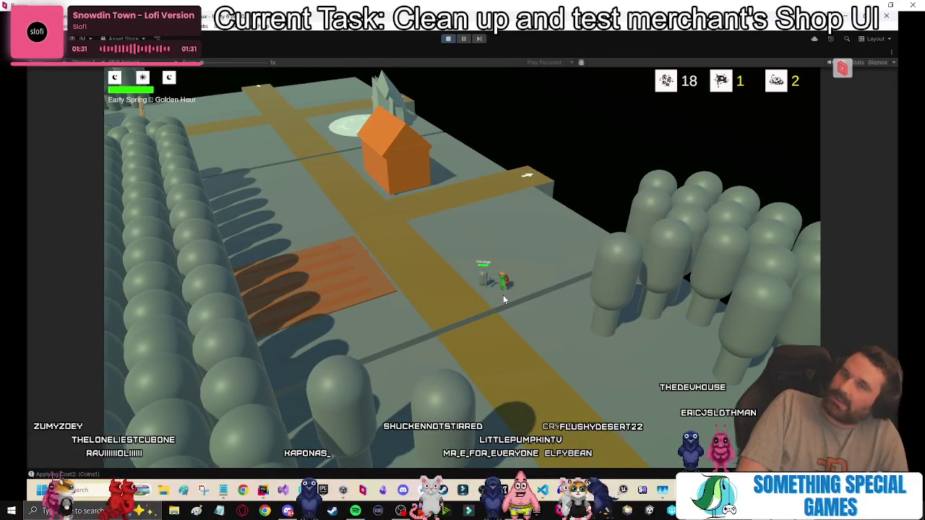
Restore the editor layout, inspect ShopUI's components, and walk the player up-left along the road.
key(shift+space)
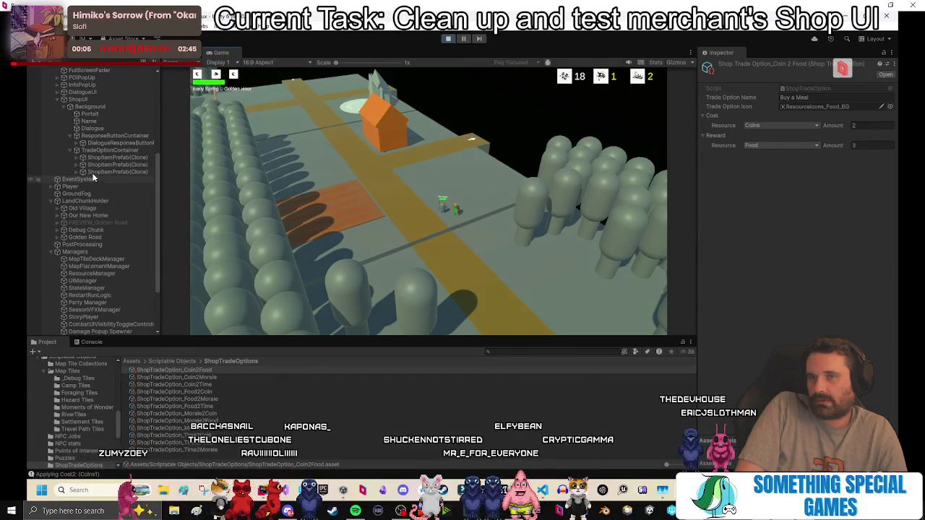
click(93, 100)
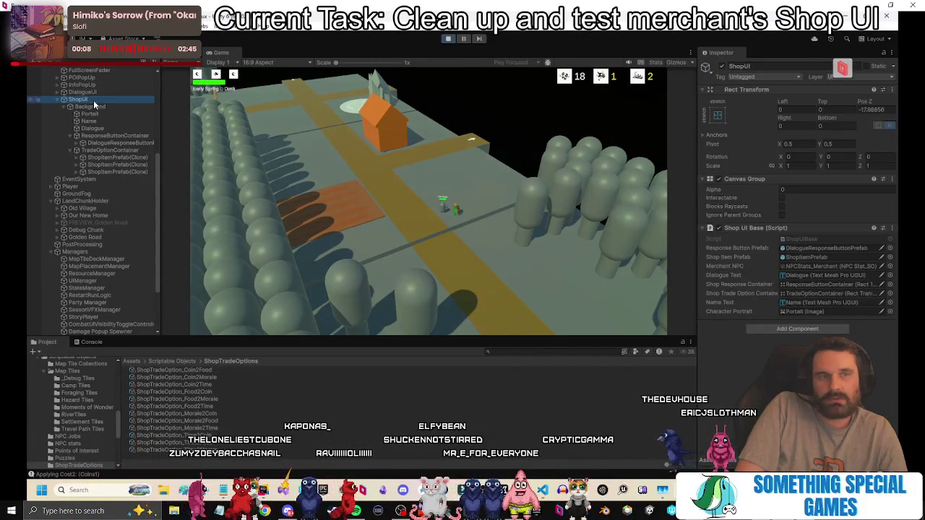
click(423, 267)
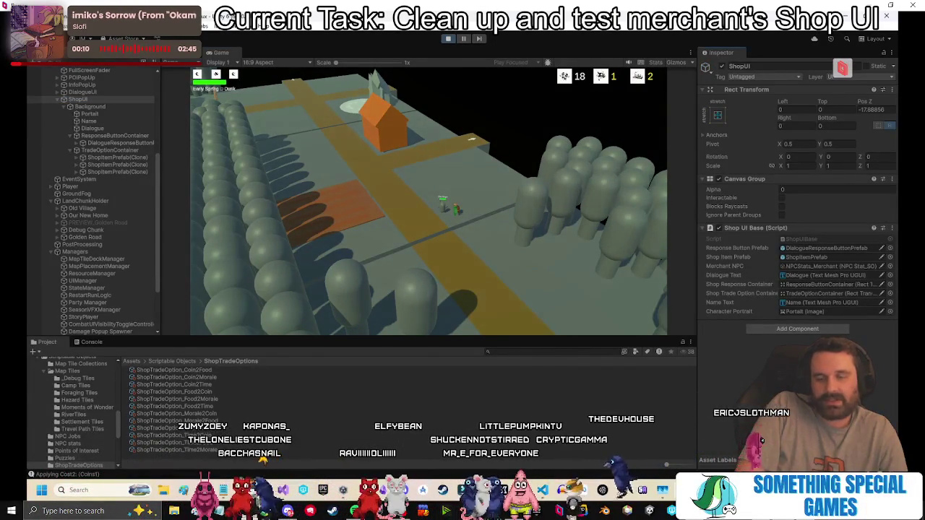
click(409, 197)
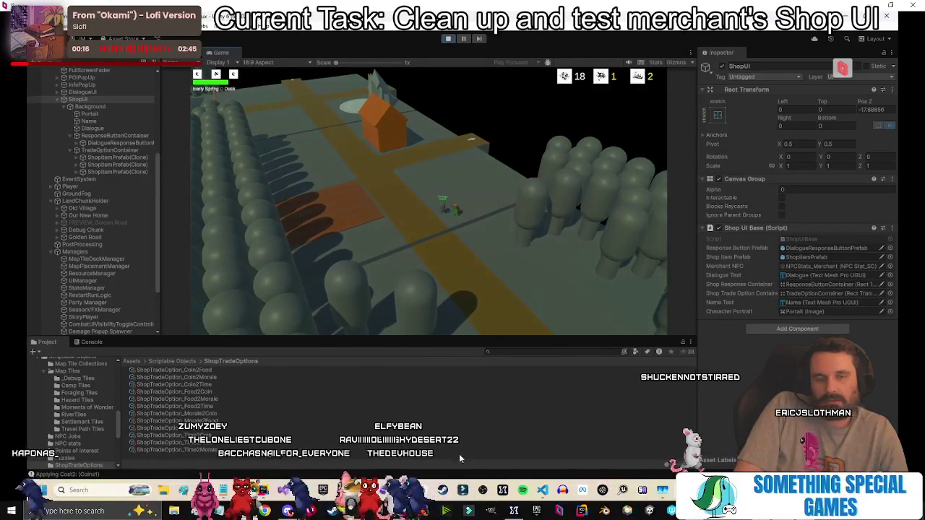
Open InteractableShopTrigger.cs in Rider and go to the checks in OpenShop.
click(347, 426)
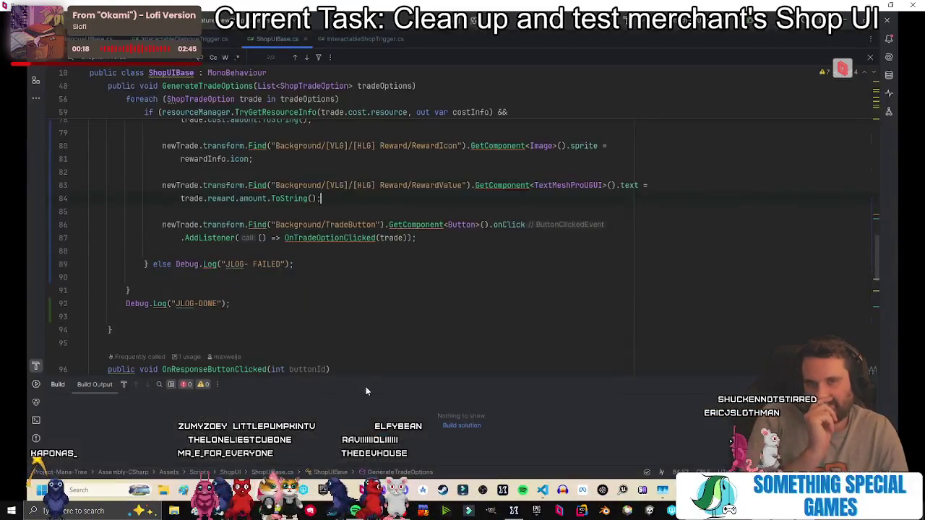
scroll(439, 280, down, 10)
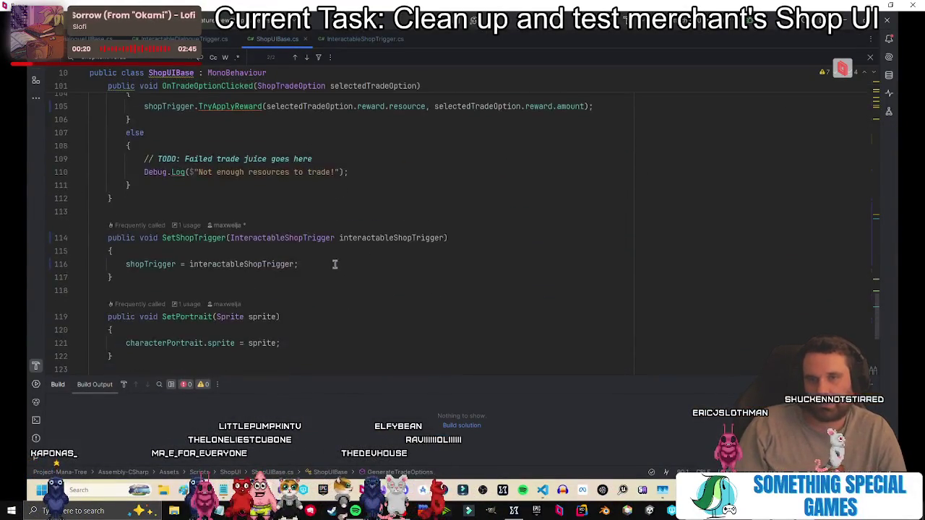
scroll(334, 265, down, 3)
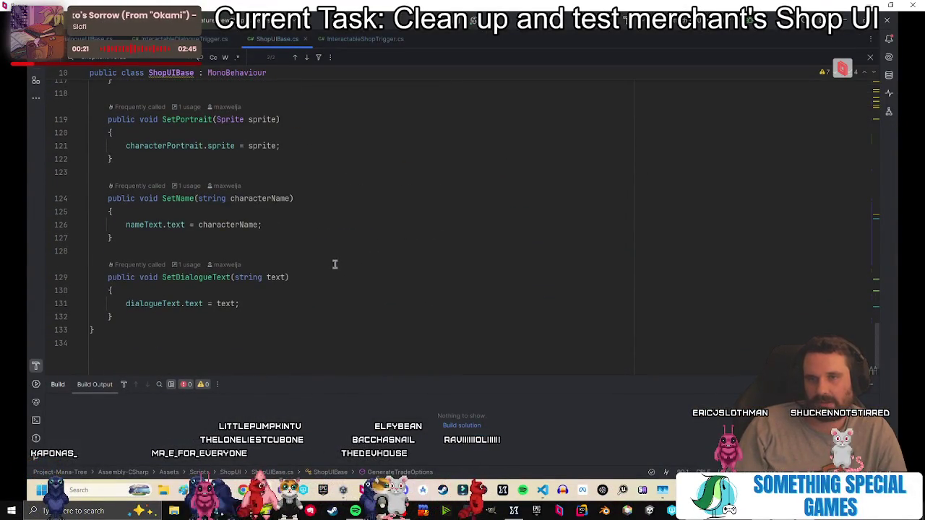
click(359, 39)
scroll(317, 256, down, 5)
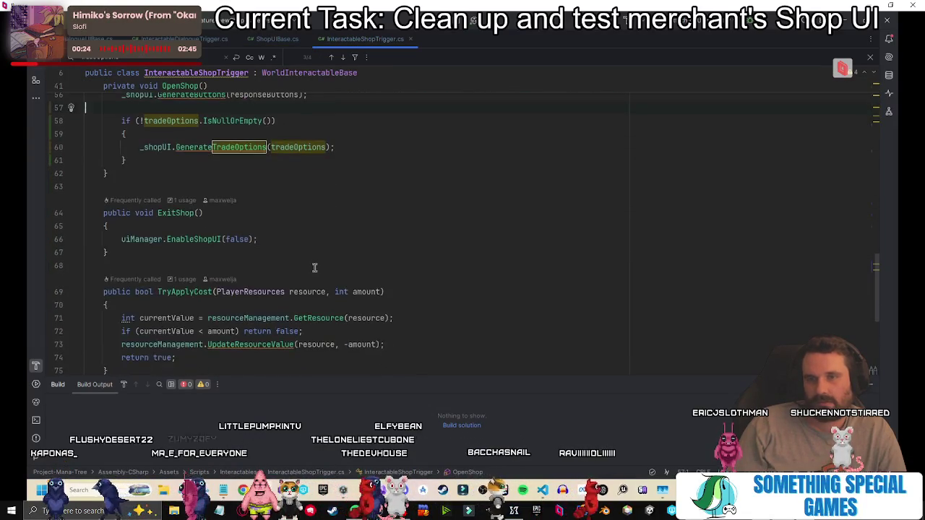
scroll(318, 245, up, 10)
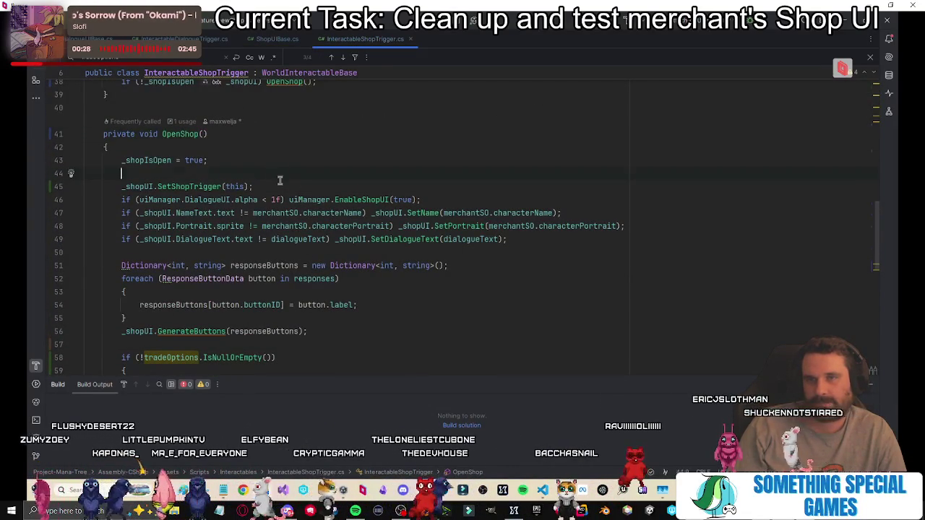
click(252, 187)
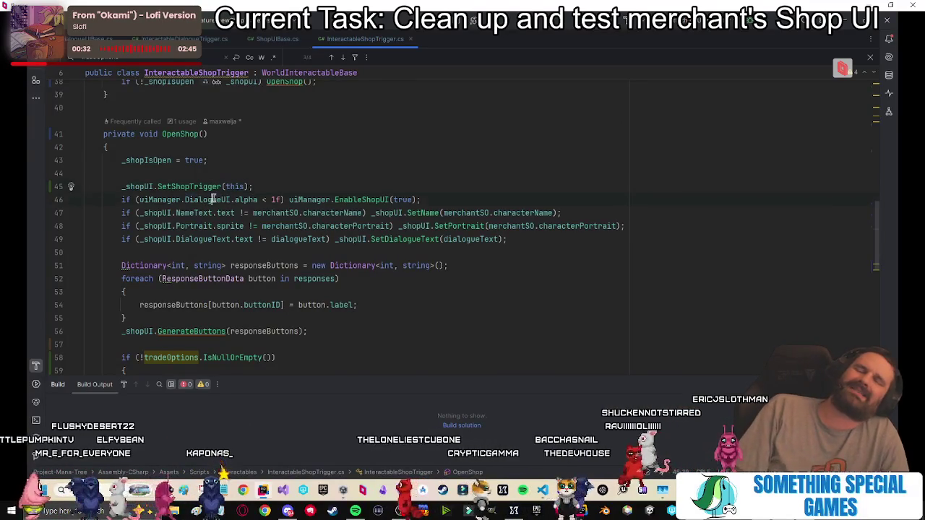
Rework the line 46 alpha condition, leaving it checking uiManager.DialogueUI.
key(ctrl+BackSpace)
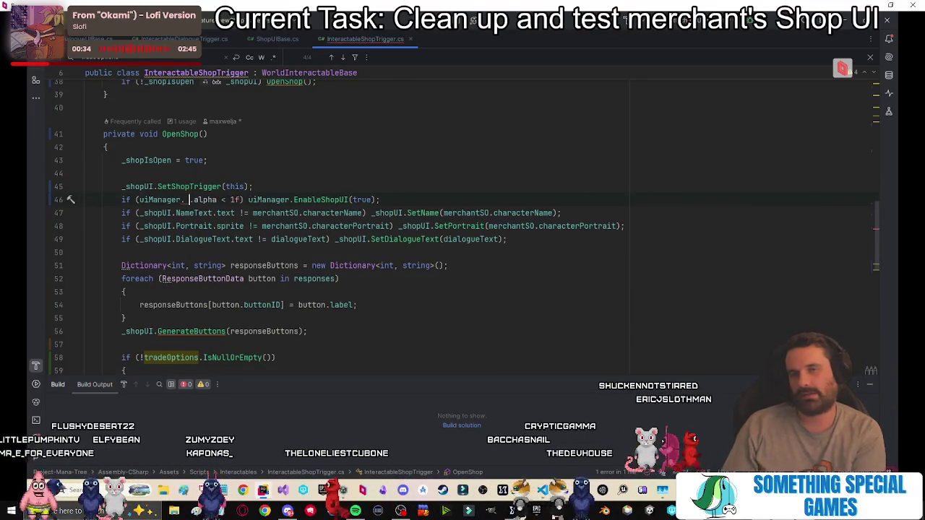
text(ShopUI)
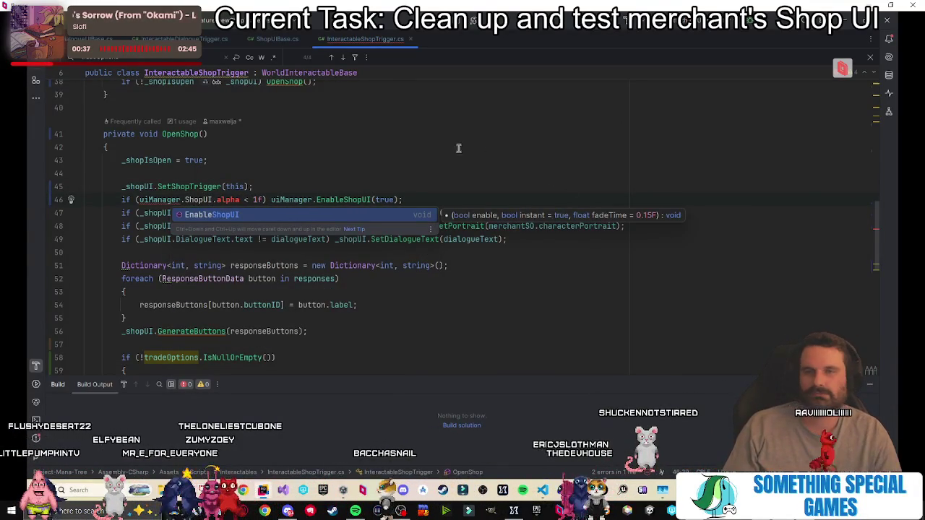
click(210, 160)
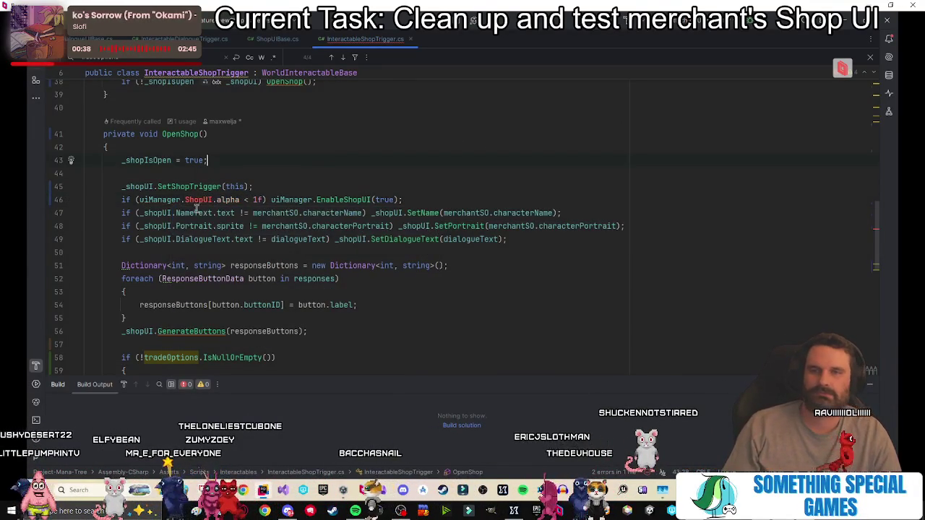
double_click(206, 200)
key(BackSpace)
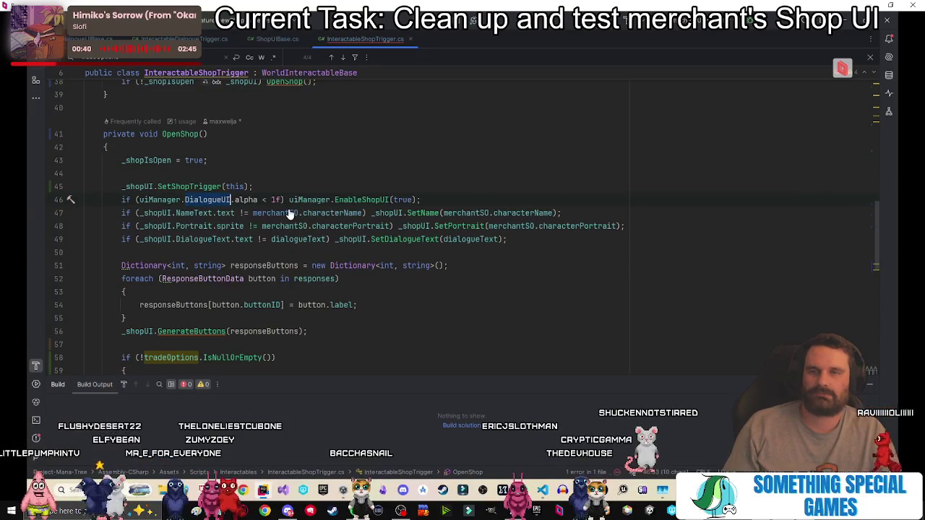
Review the uiManager field declaration in WorldInteractables.cs, then close that file.
ctrl+click(173, 201)
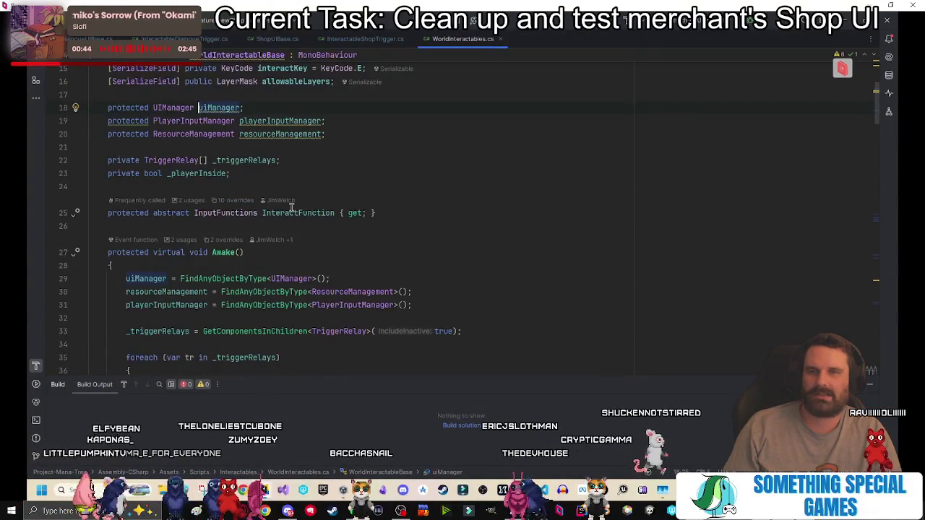
scroll(463, 241, up, 4)
scroll(463, 243, down, 6)
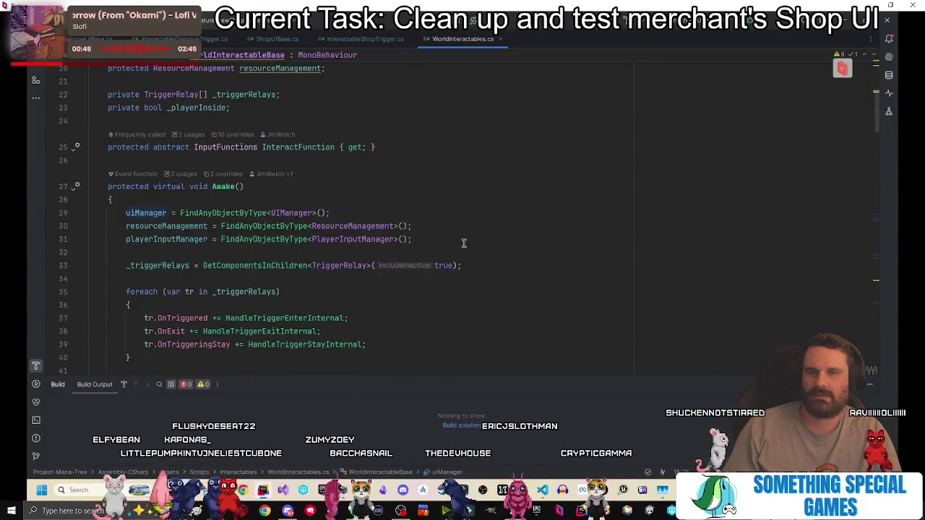
scroll(464, 243, down, 3)
scroll(464, 243, up, 5)
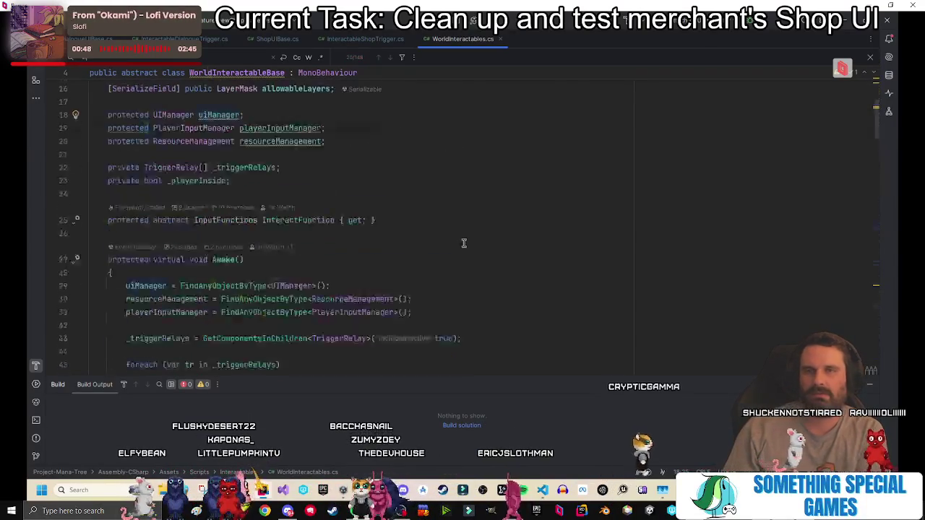
scroll(464, 243, down, 6)
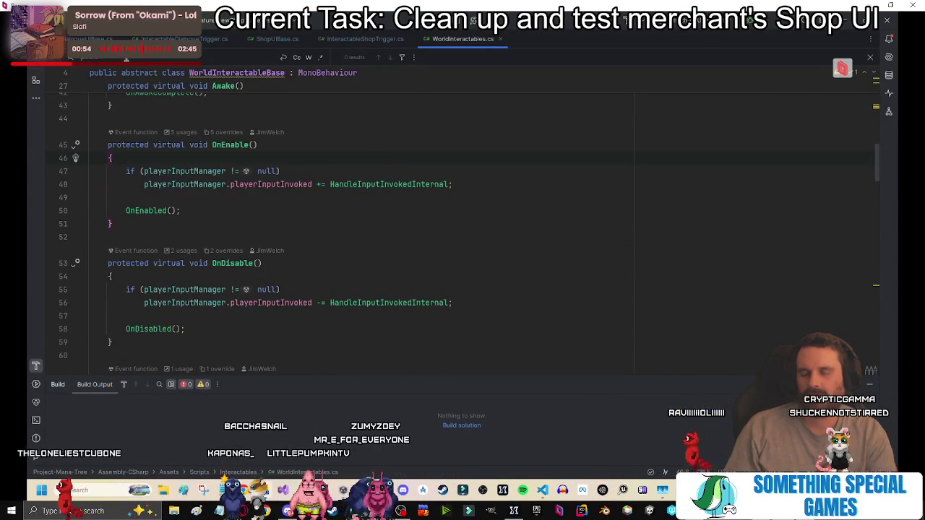
middle_click(459, 43)
Open UIManager.cs through project search and find 'dialogue' in it.
key(ctrl+t)
text(uiManage)
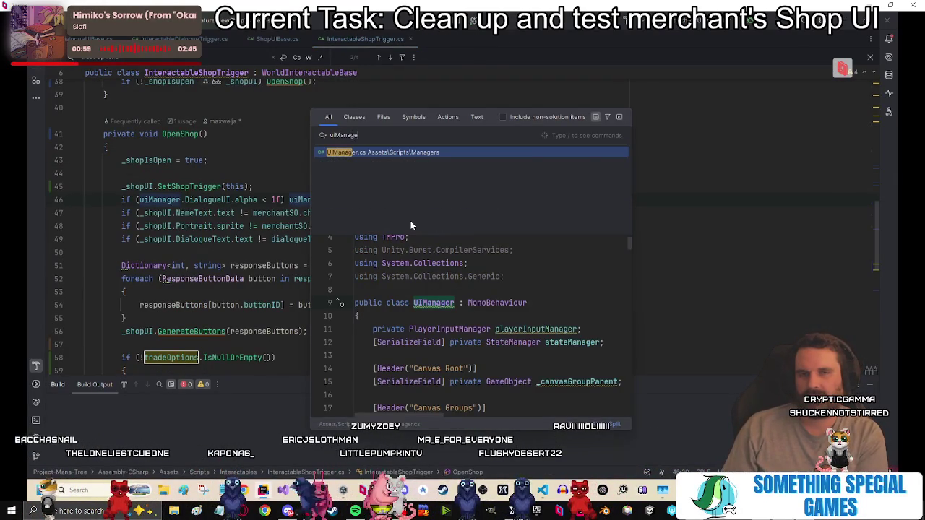
key(Return)
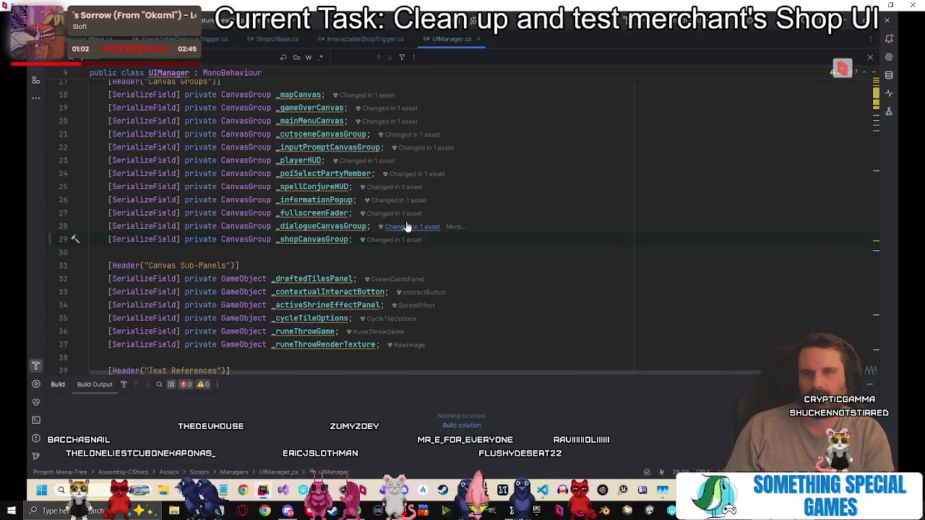
key(ctrl+f)
text(dialogueCanvasGroup;)
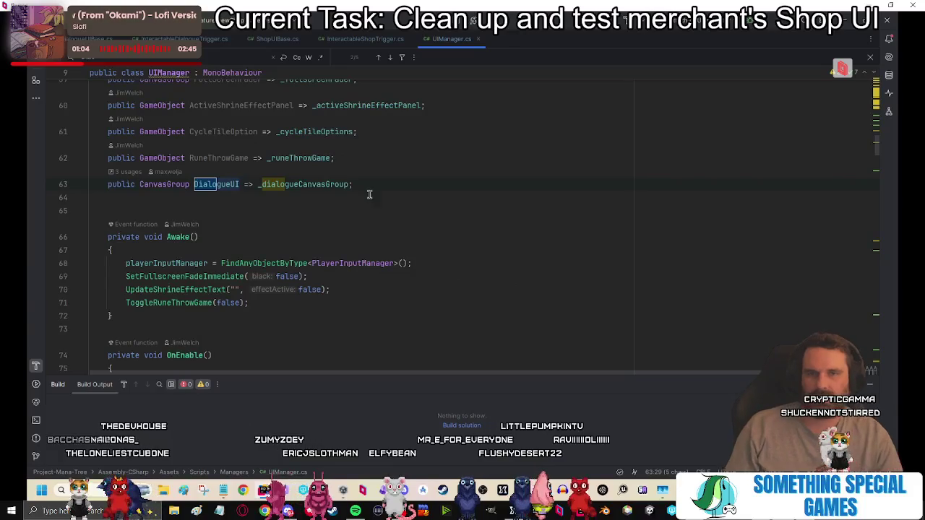
Duplicate the DialogueUI property as ShopUI returning _shopCanvasGroup, then return to InteractableShopTrigger.cs.
key(ctrl+d)
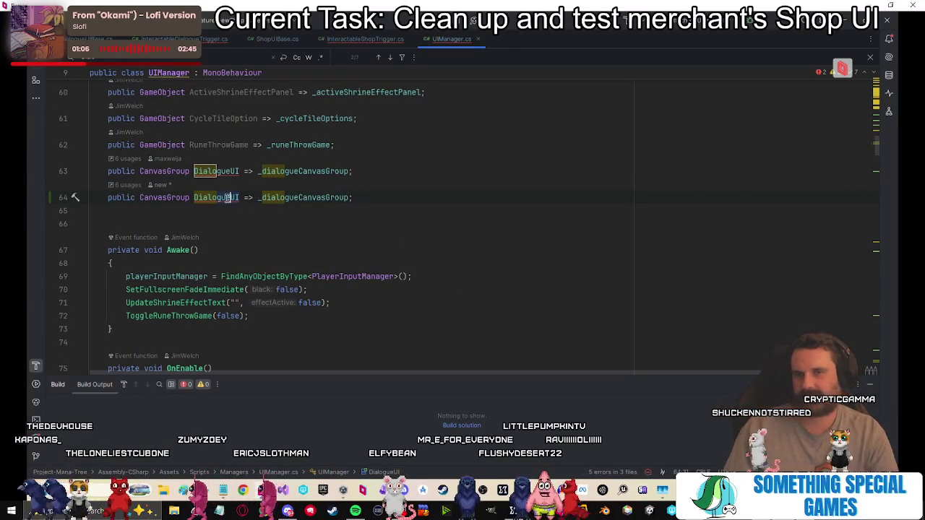
text(Shop)
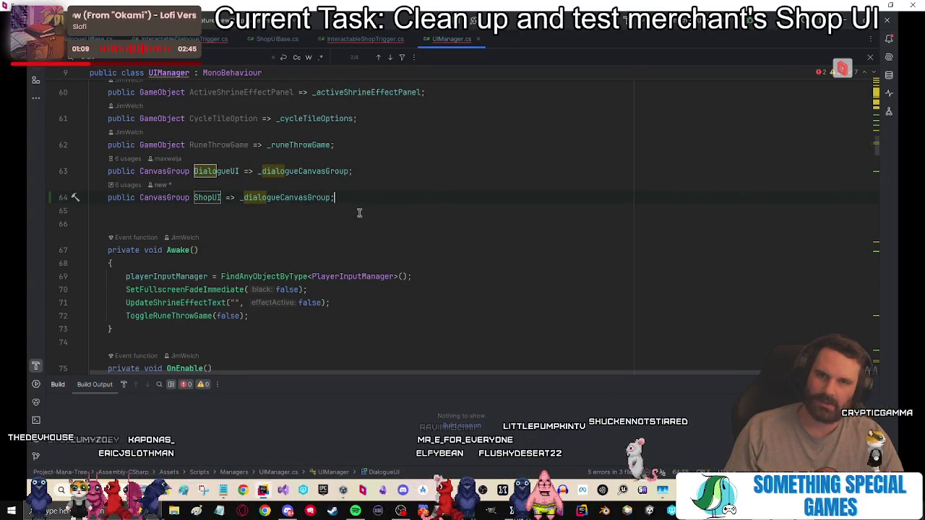
double_click(286, 200)
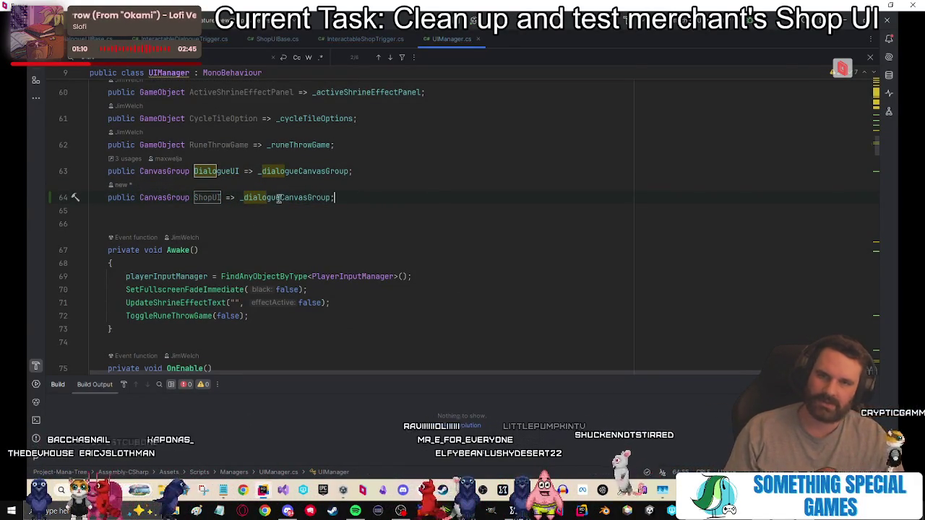
click(243, 197)
key(Delete)
key(Delete)
key(Delete)
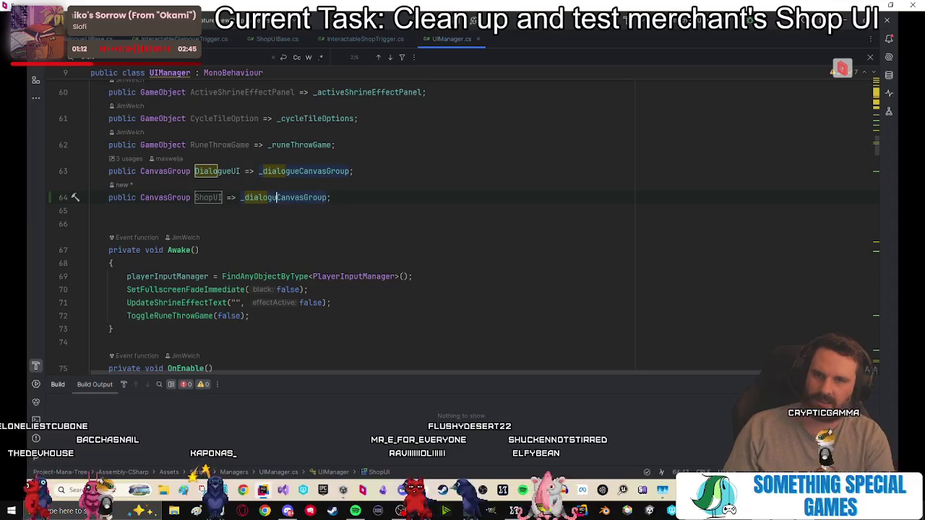
text(shop)
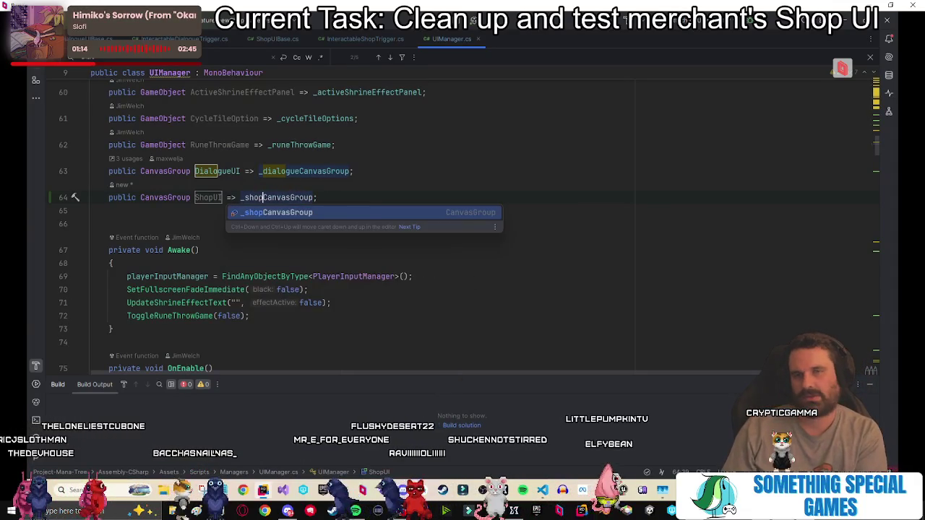
key(Tab)
key(Down)
key(Down)
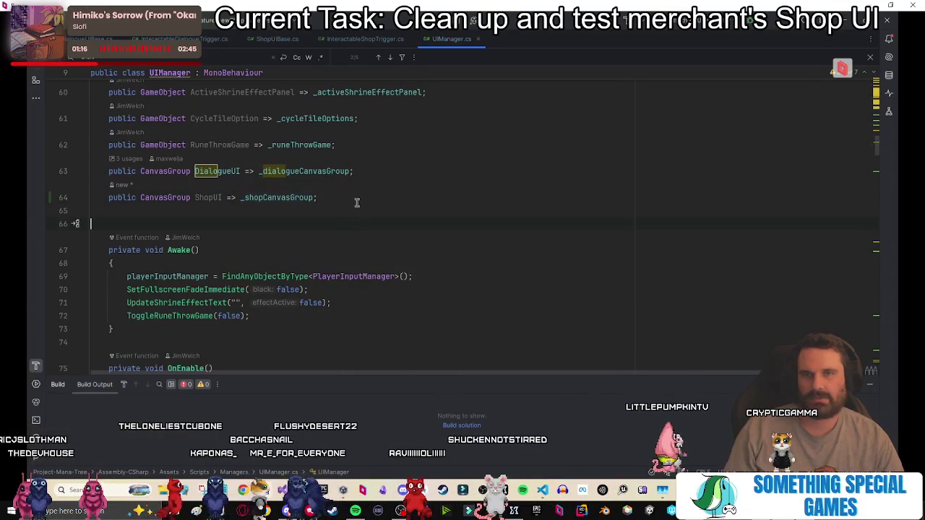
click(345, 38)
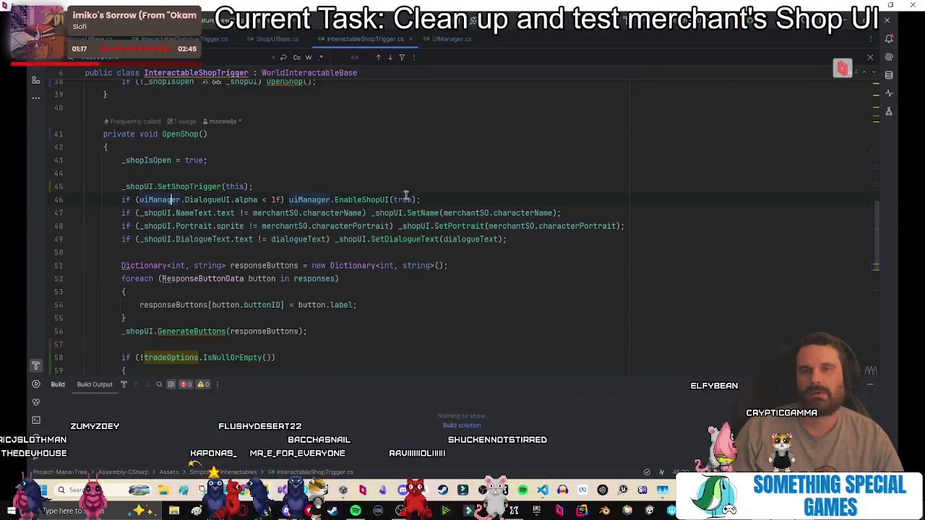
Change line 46 to check uiManager.ShopUI's alpha and review the ExitShop method.
double_click(203, 200)
text(ShopUI)
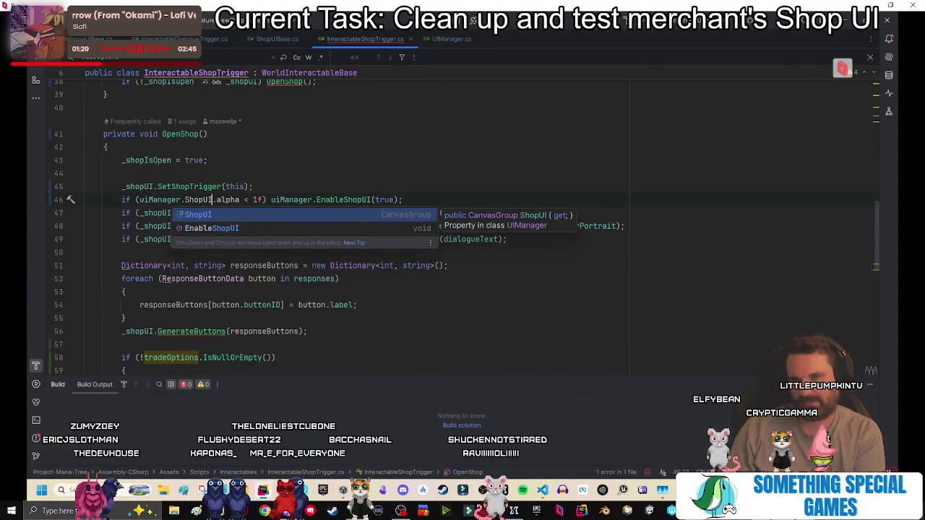
key(Escape)
key(Up)
key(Up)
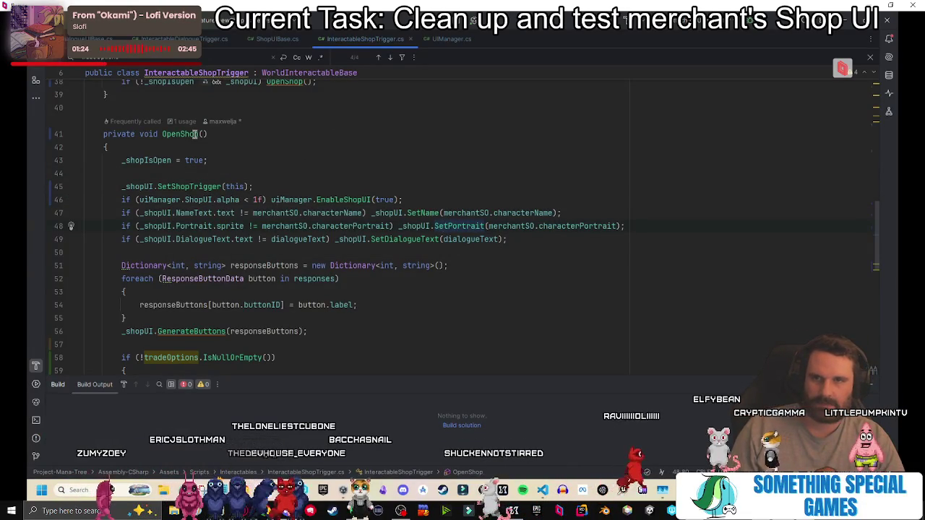
scroll(295, 294, down, 6)
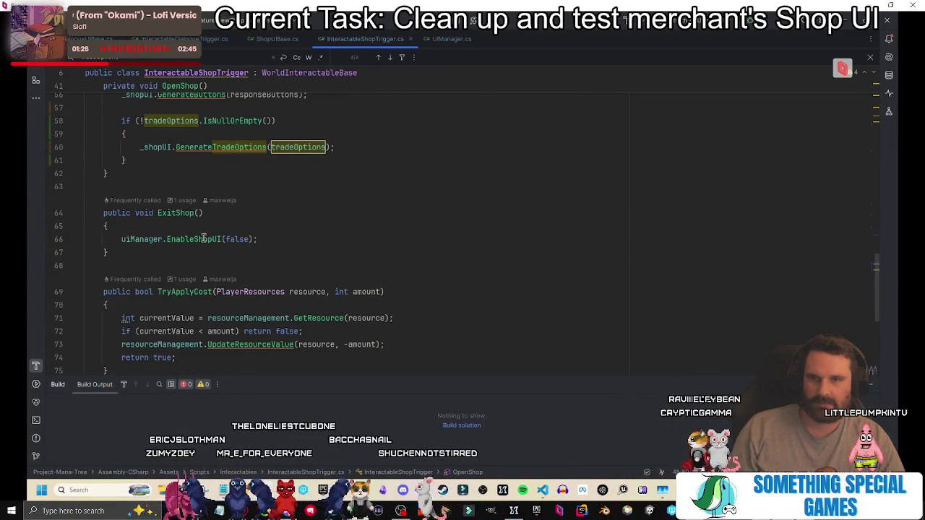
scroll(245, 267, up, 7)
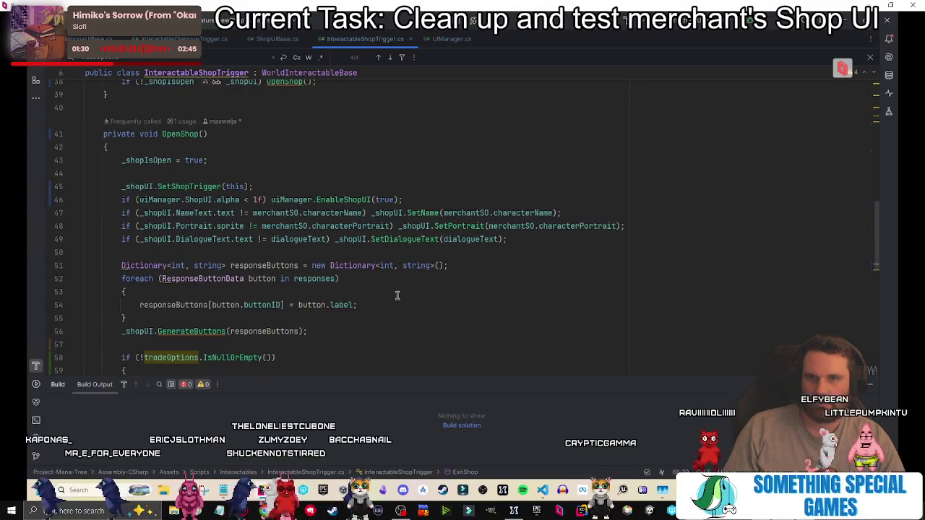
scroll(397, 295, down, 6)
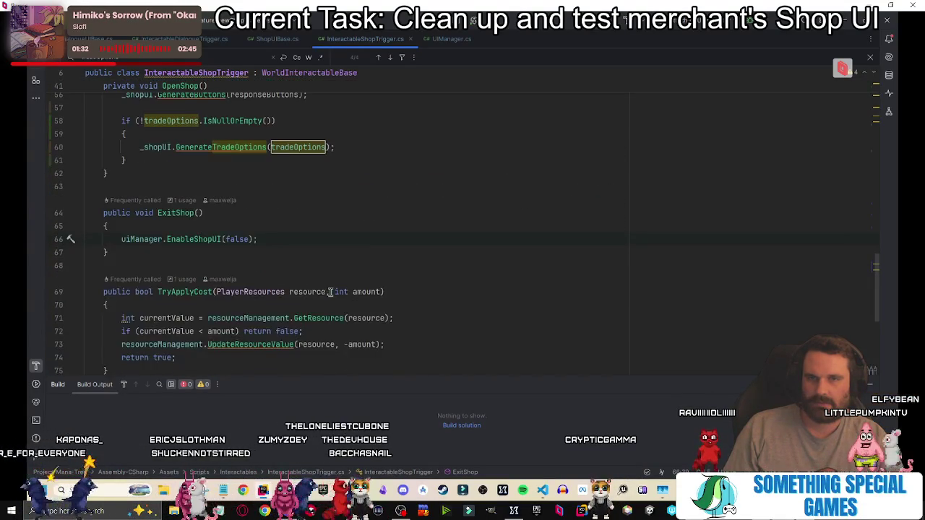
scroll(328, 292, up, 5)
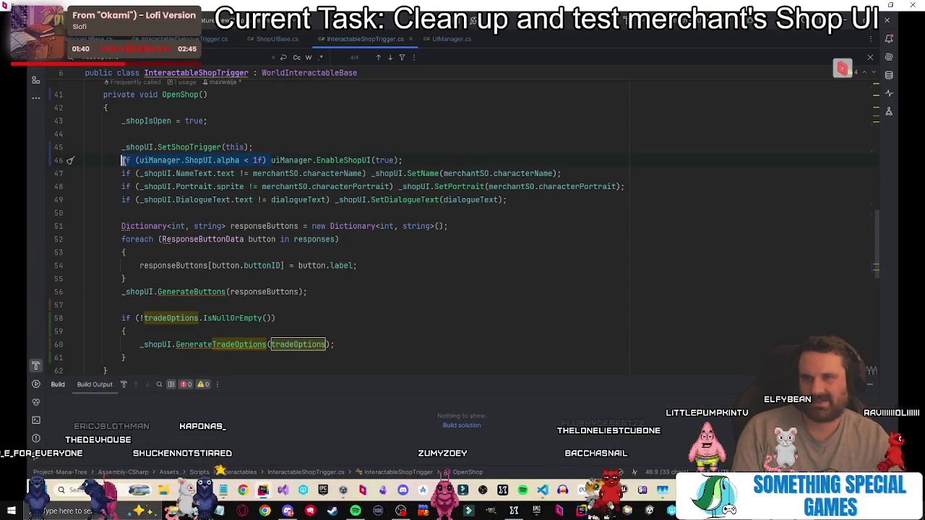
Open the EnableShopUI declaration in UIManager, then stop the running Unity play session.
ctrl+click(203, 161)
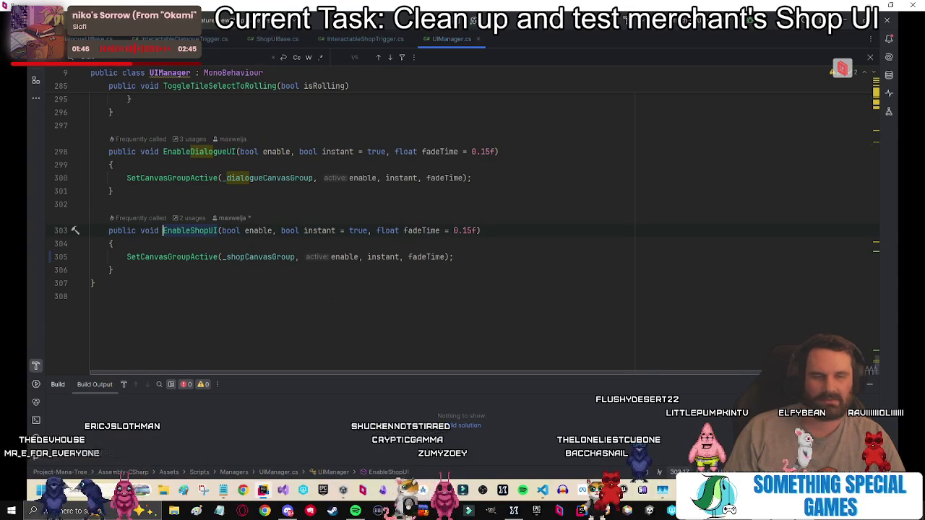
key(alt+Tab)
click(447, 39)
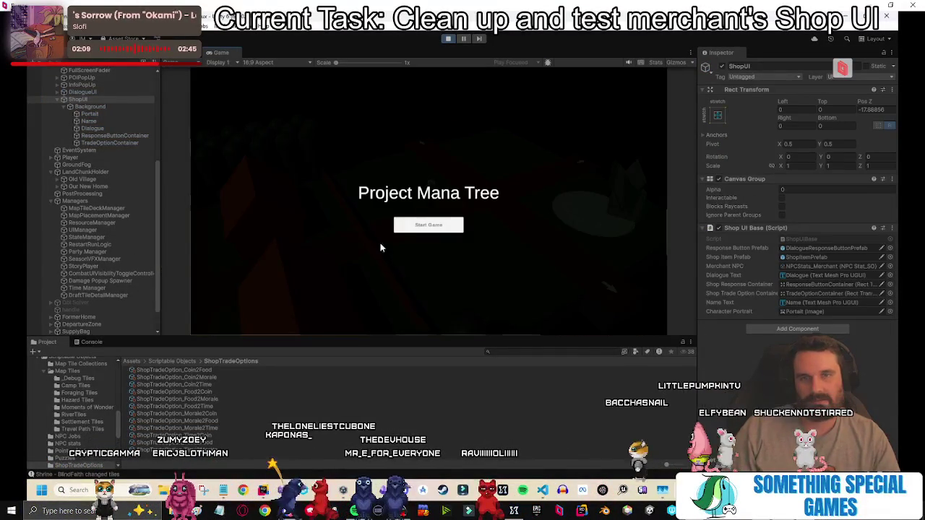
Start a new game, cycle the chunk choice to Golden Road, place it, and roll the merchant encounter.
click(426, 225)
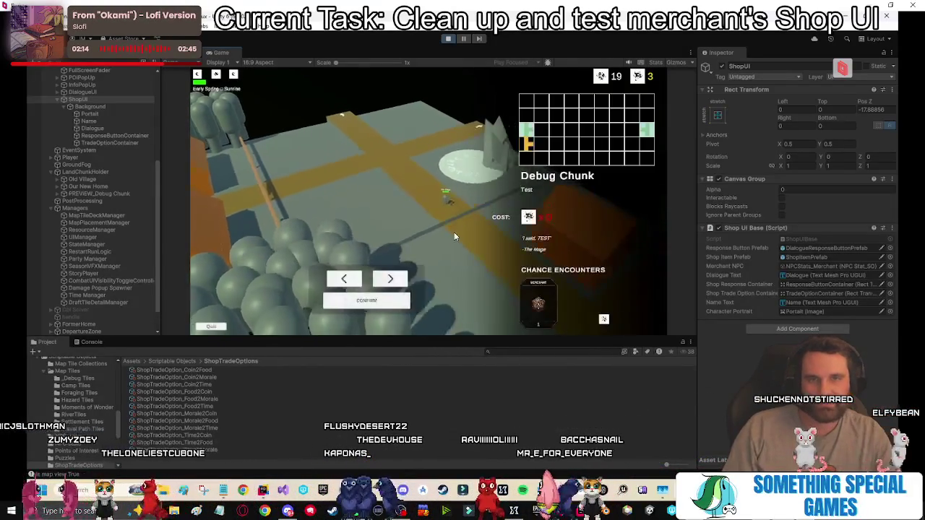
click(331, 281)
click(330, 281)
click(329, 281)
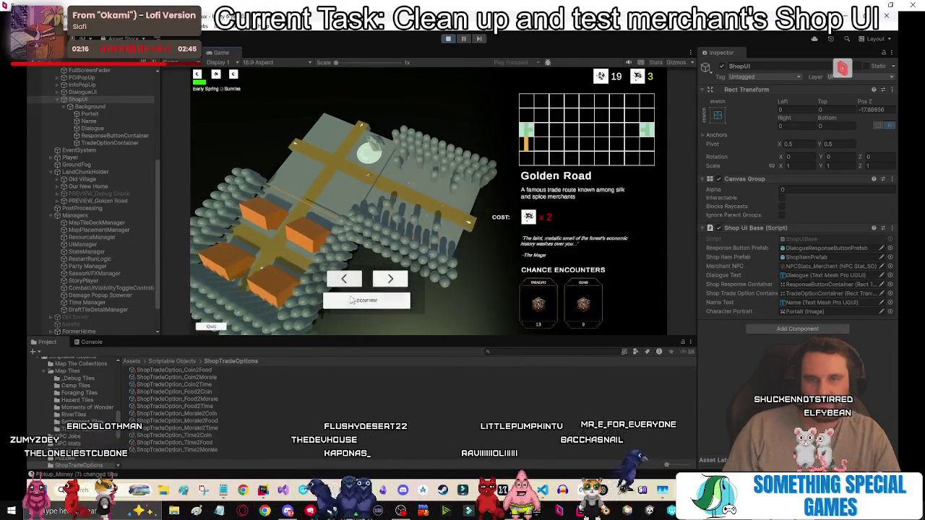
click(367, 301)
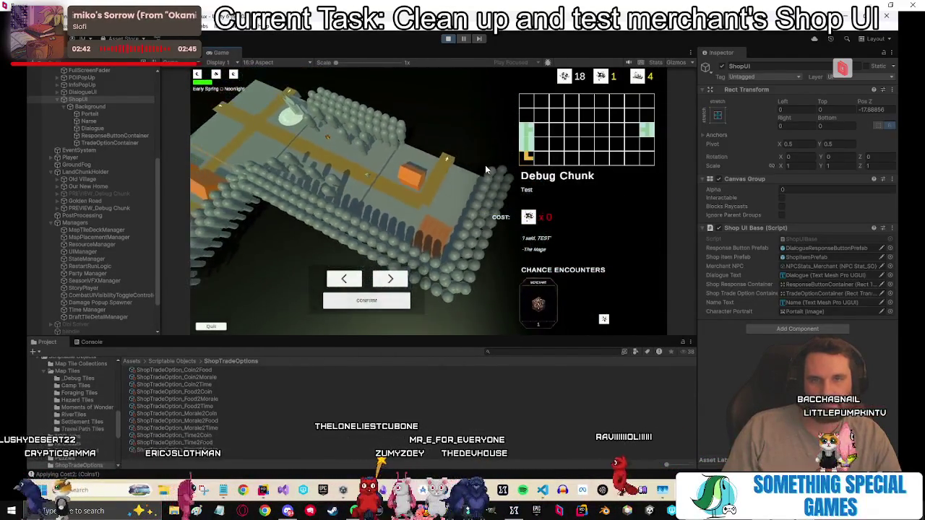
click(389, 302)
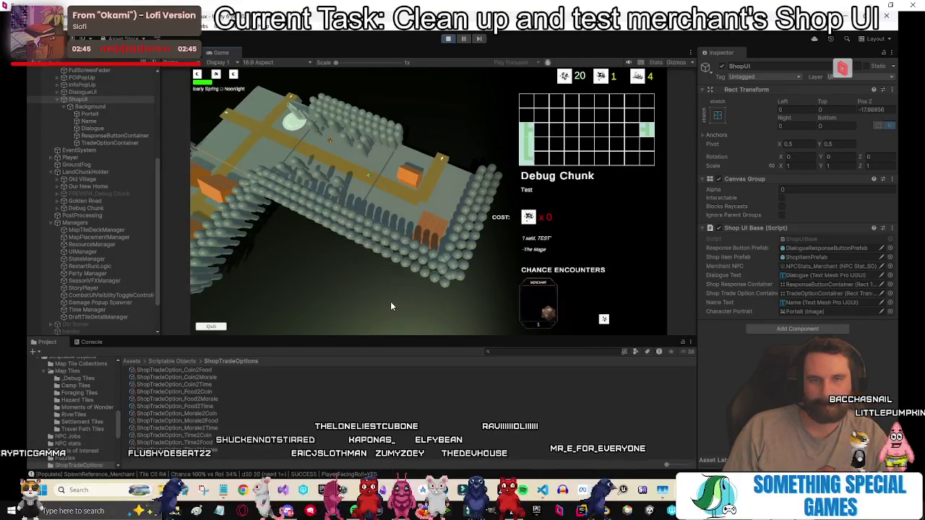
Place the Debug Chunk, buy a meal and rent a tent from the merchant, then leave and stop play.
click(459, 210)
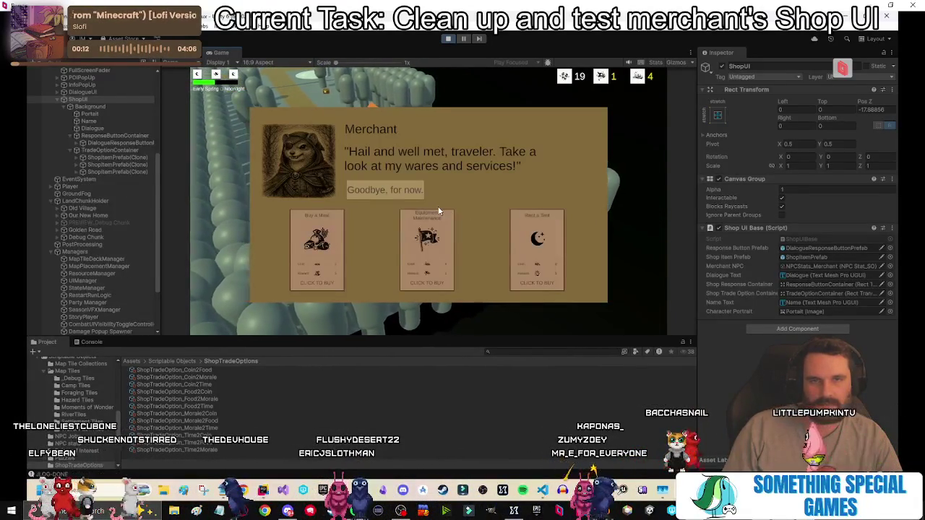
double_click(228, 55)
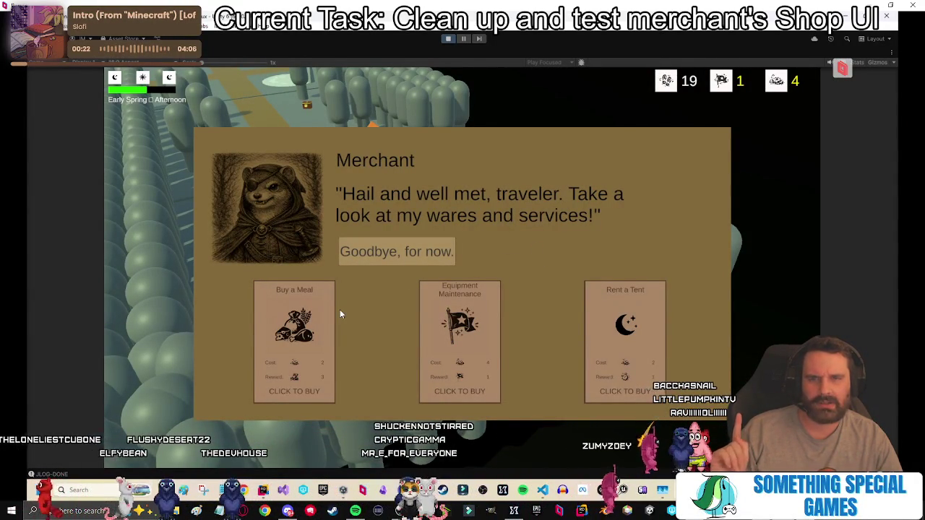
click(309, 328)
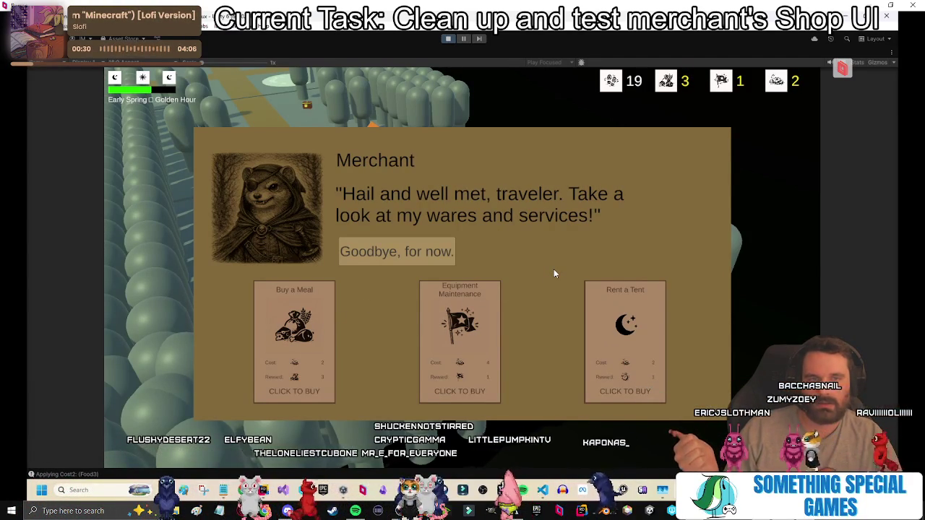
click(629, 340)
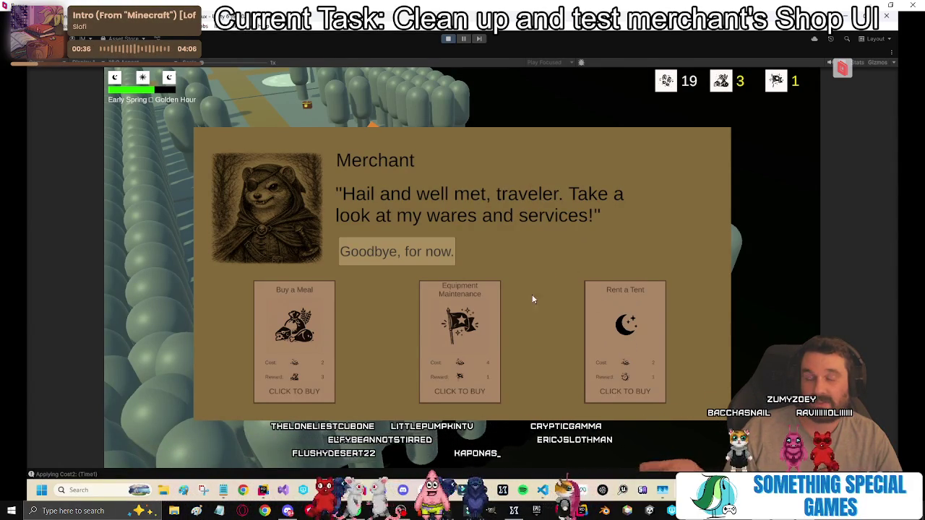
click(448, 252)
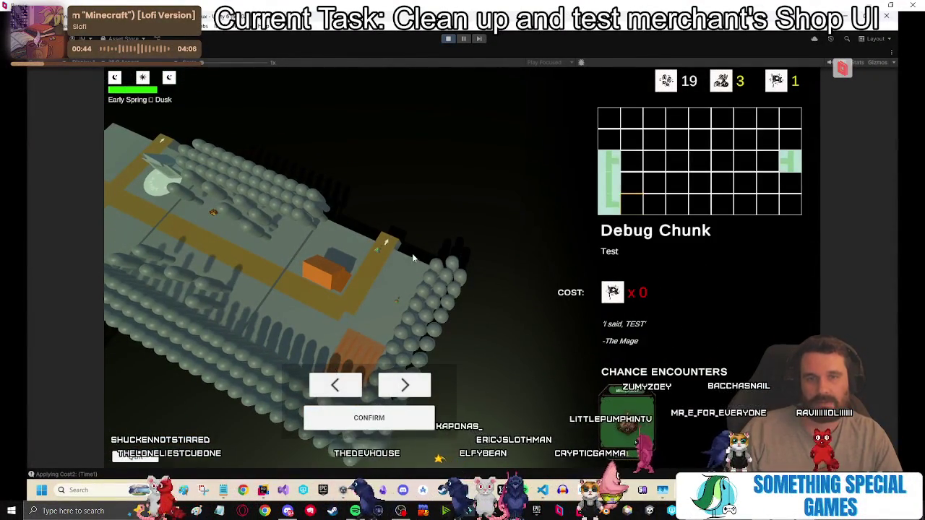
click(449, 39)
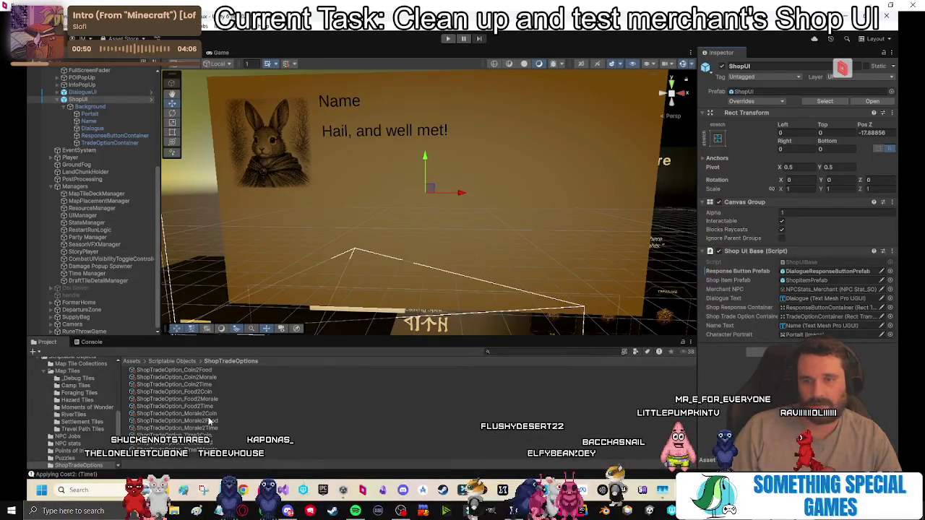
In the _Debug Tiles folder, turn off Expose Roll To Player on MT_Debug.
click(175, 360)
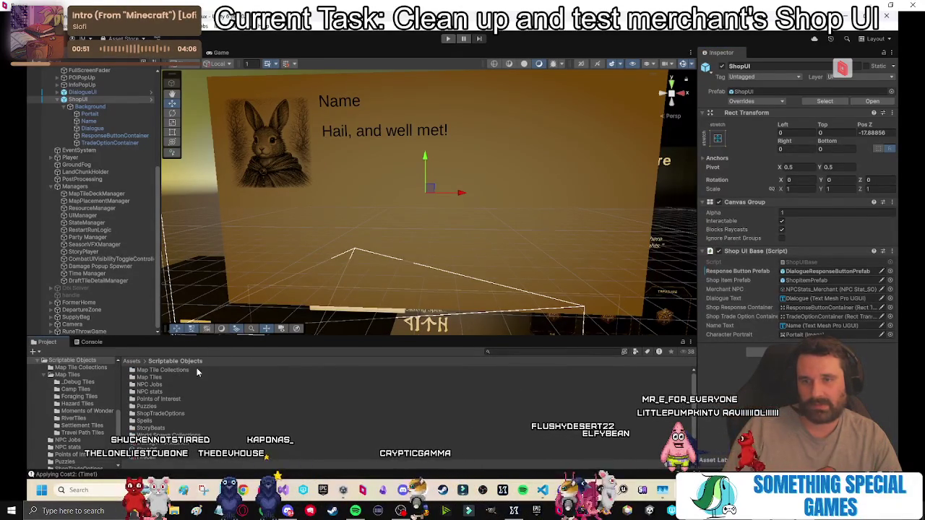
double_click(151, 376)
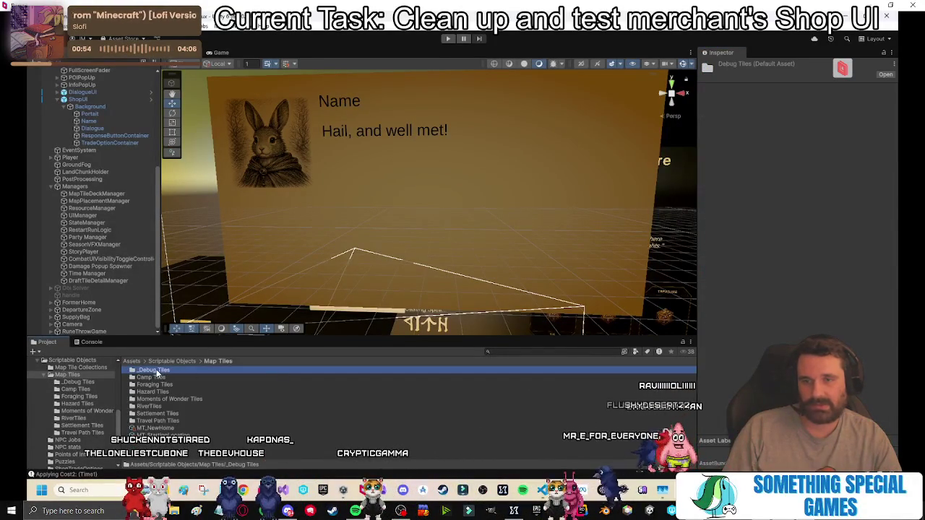
double_click(155, 370)
click(173, 370)
scroll(770, 334, down, 5)
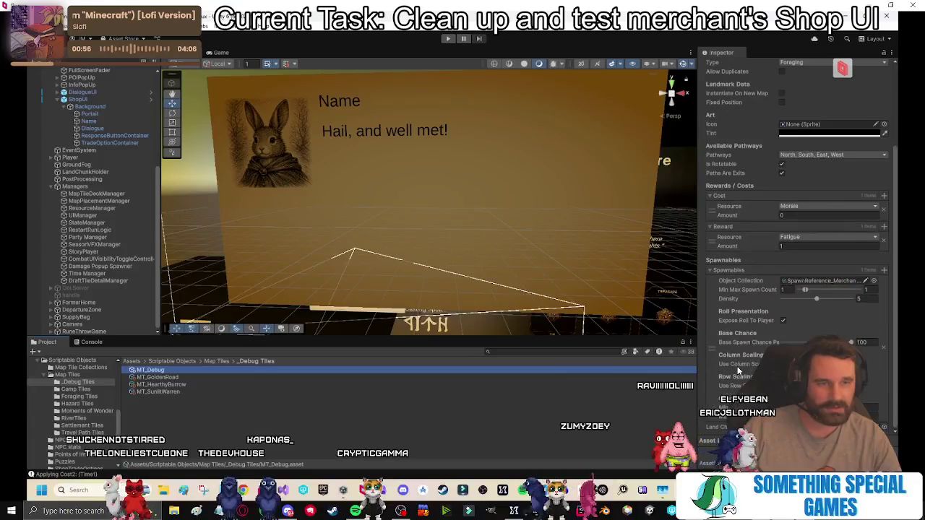
click(783, 320)
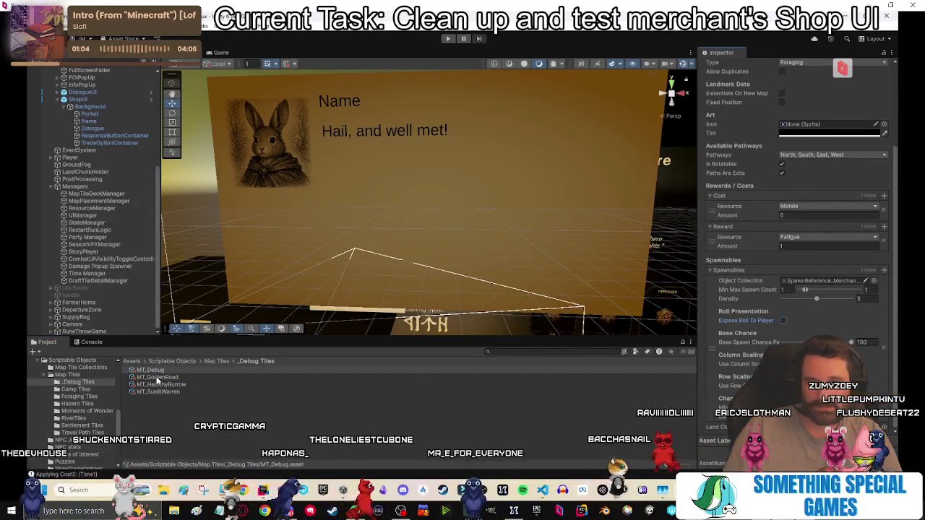
click(799, 238)
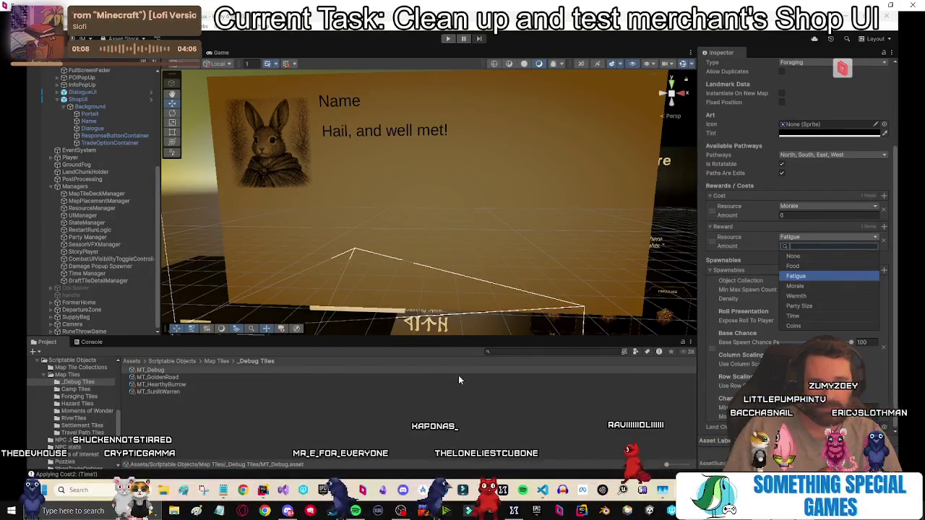
Turn off Expose Roll To Player on the MT_GoldenRoad tile as well.
click(145, 392)
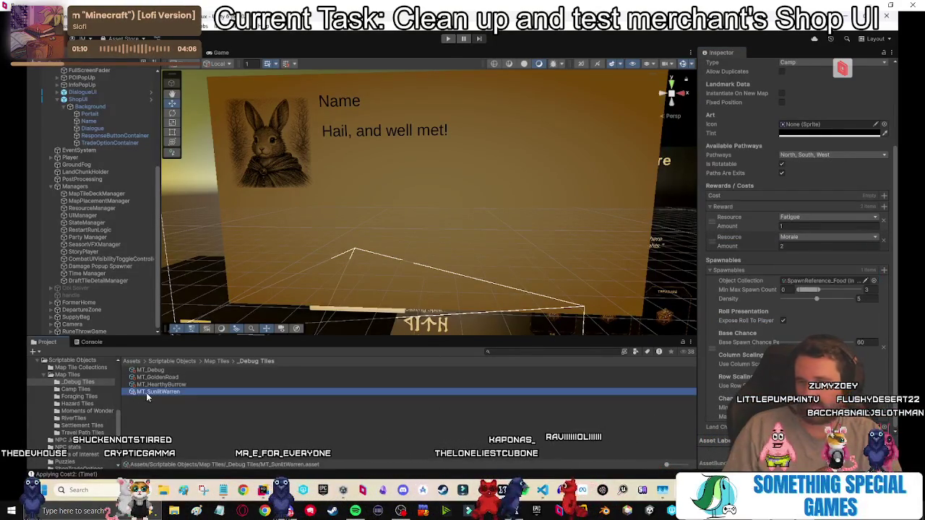
click(166, 385)
click(156, 377)
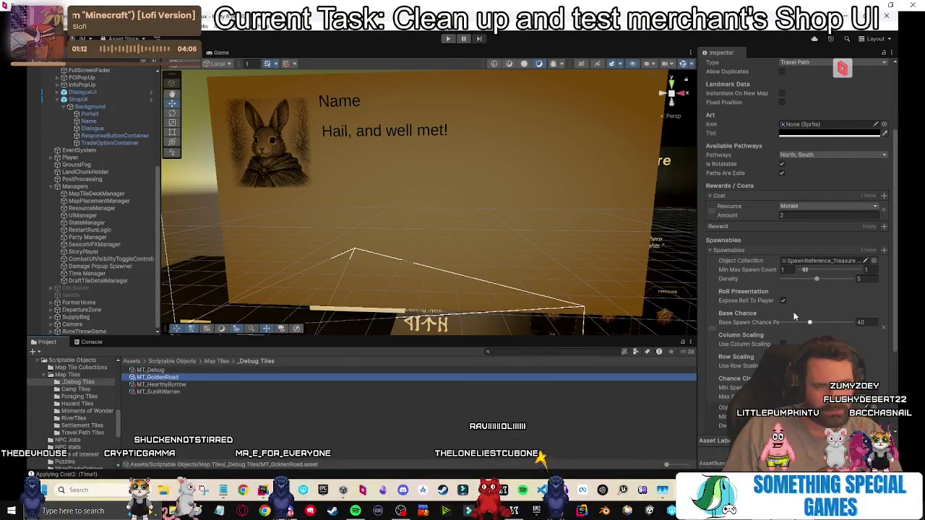
click(783, 301)
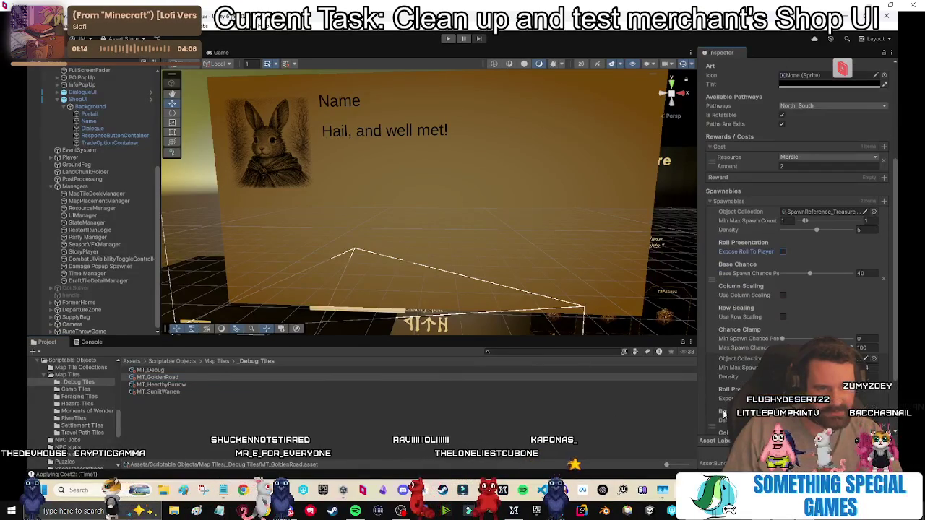
click(477, 404)
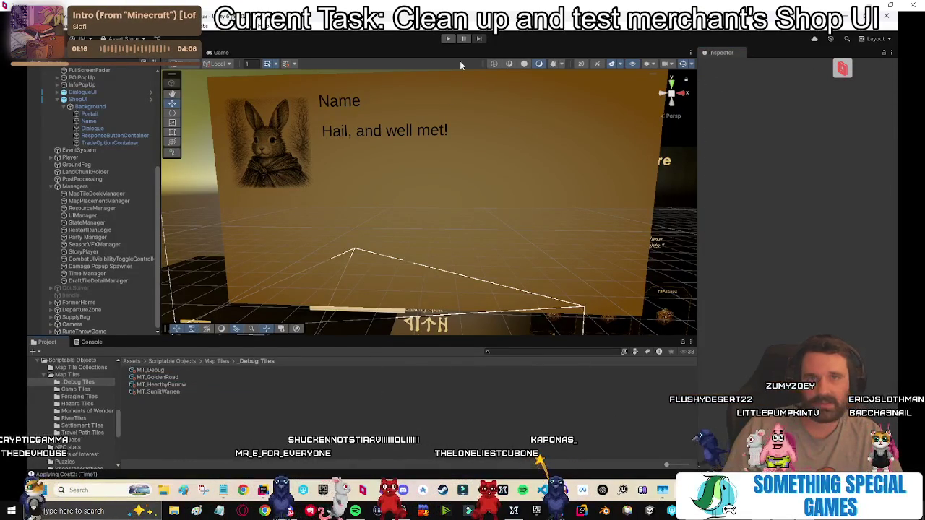
After a quick play test, set MT_Debug's second spawnable collection to SpawnReference_Coins and replay.
click(448, 39)
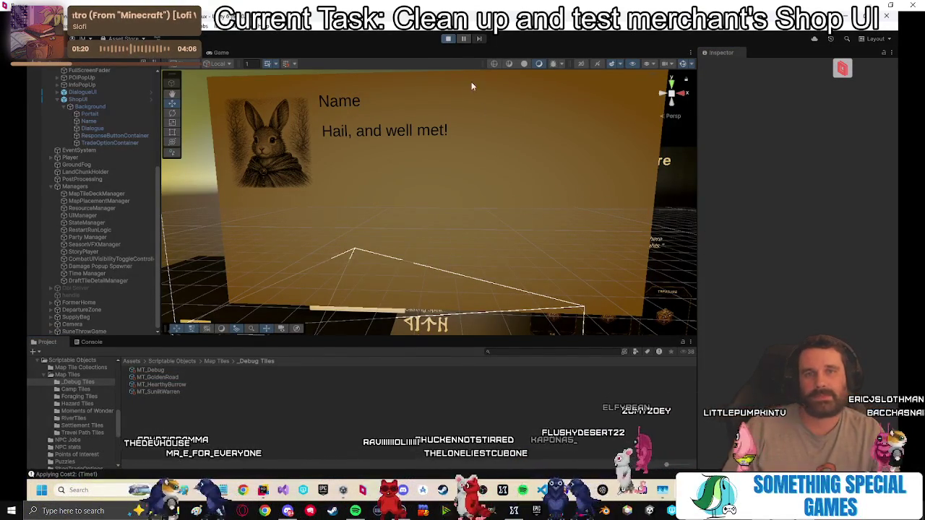
key(ctrl+p)
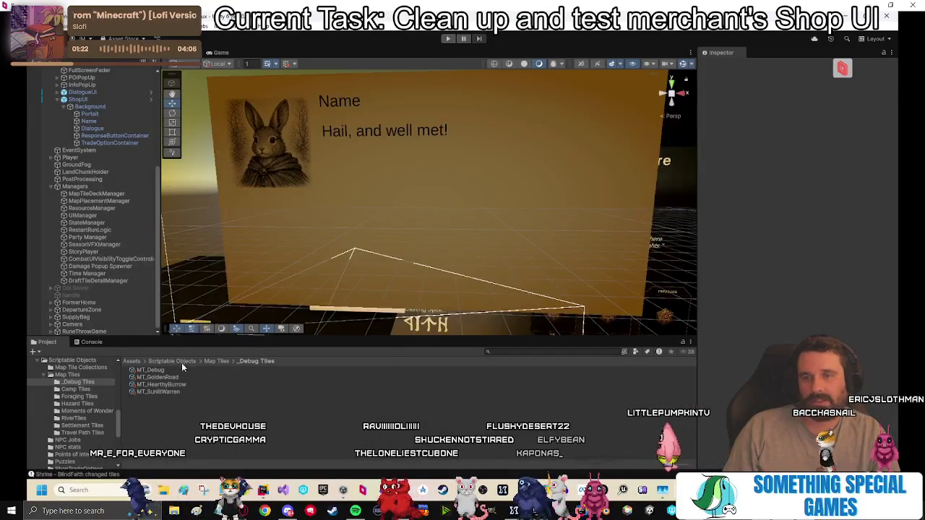
click(165, 370)
scroll(745, 316, down, 3)
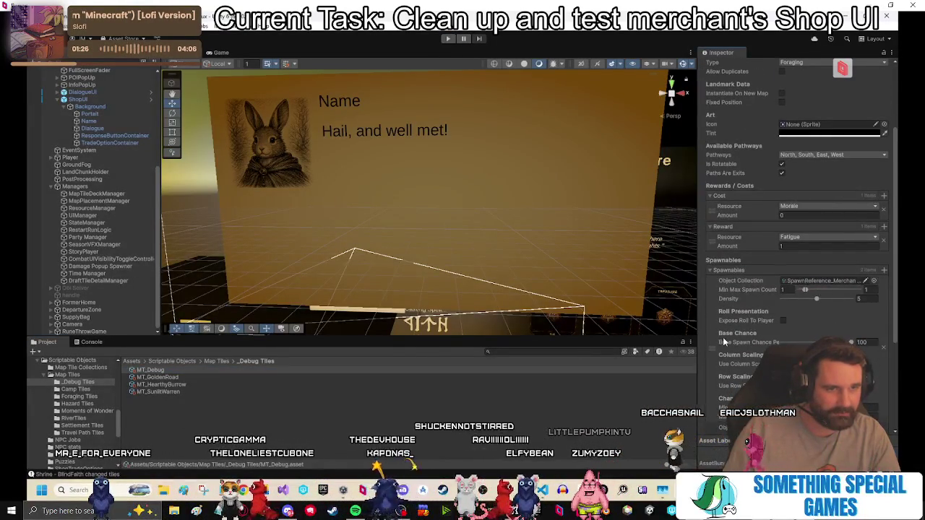
scroll(730, 337, down, 3)
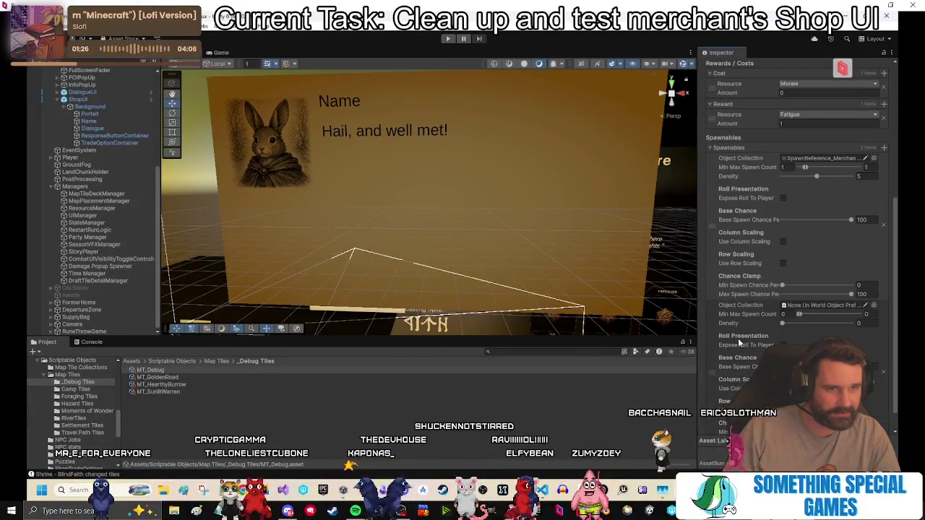
click(873, 305)
double_click(662, 302)
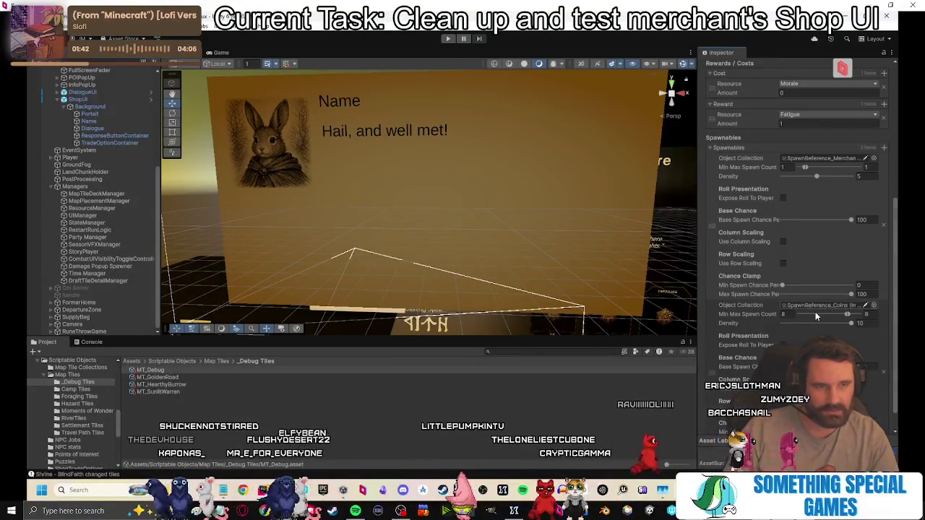
scroll(815, 311, down, 1)
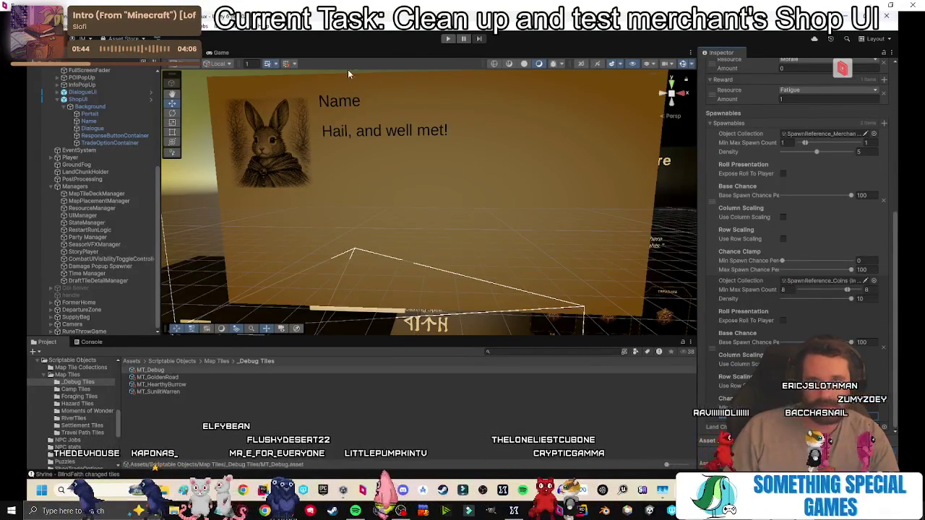
click(443, 39)
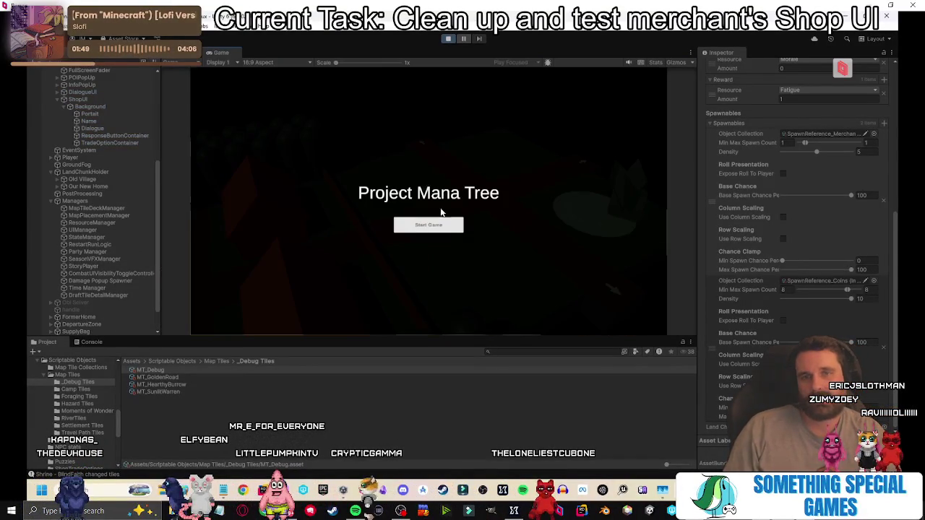
Start a new game, browse the tile draft to Debug Chunk, and place it on the map.
click(437, 224)
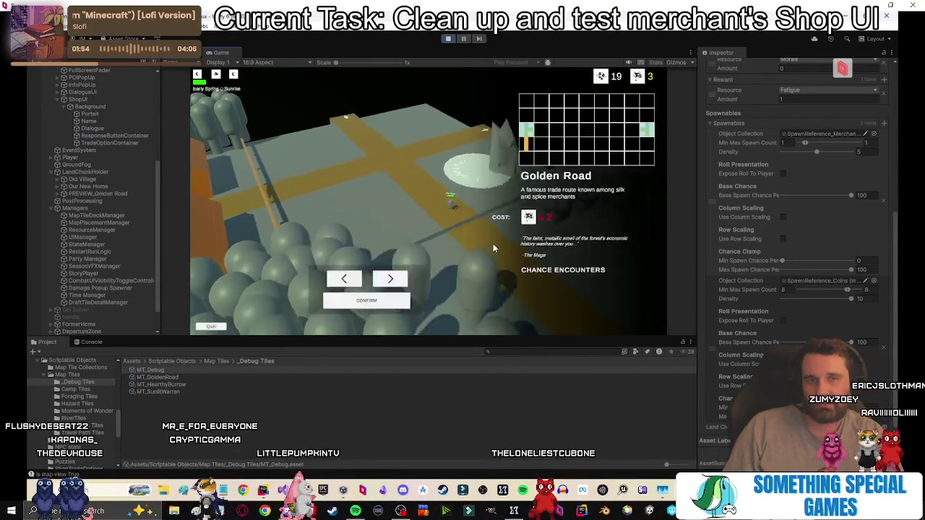
click(385, 282)
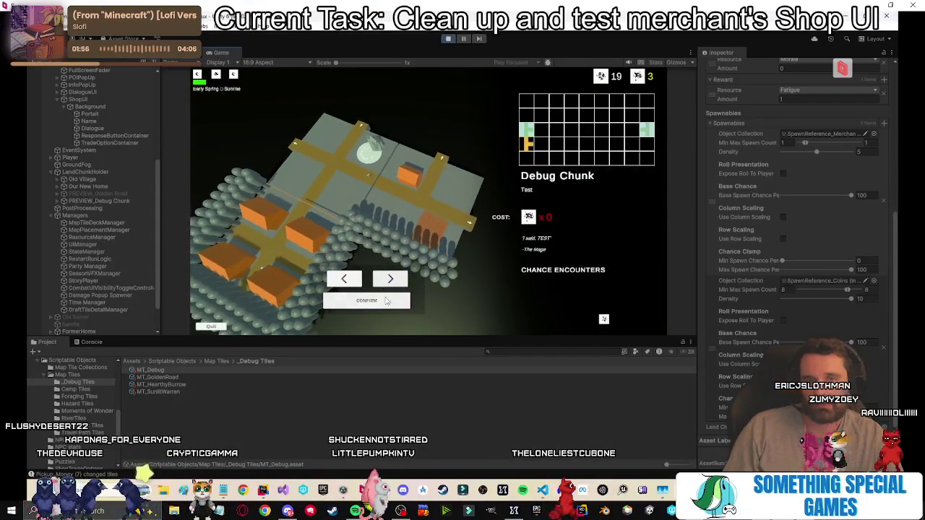
click(366, 301)
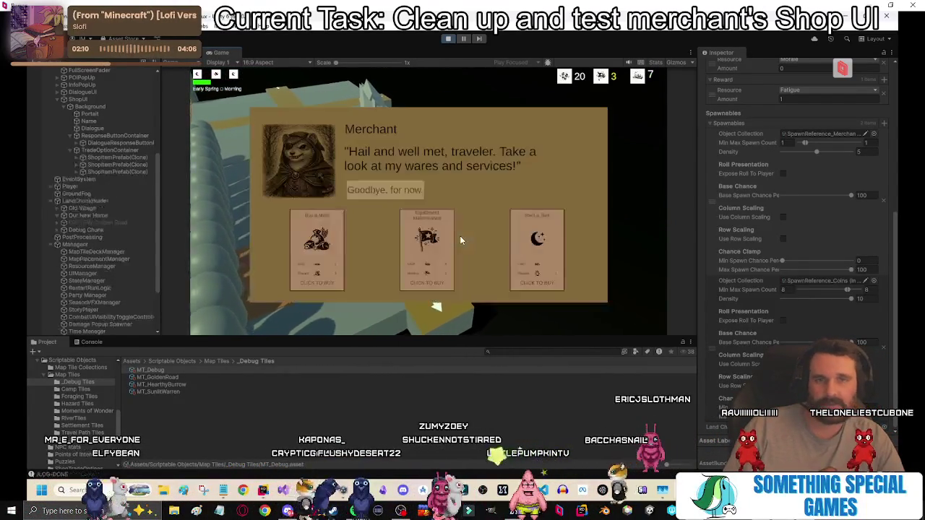
Maximize the Game view and buy Equipment Maintenance and a meal from the merchant.
double_click(228, 54)
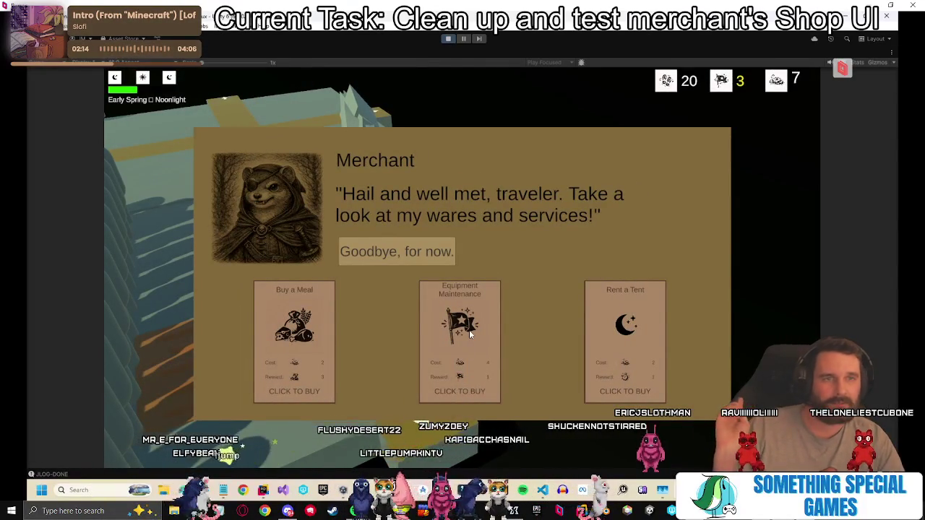
click(469, 329)
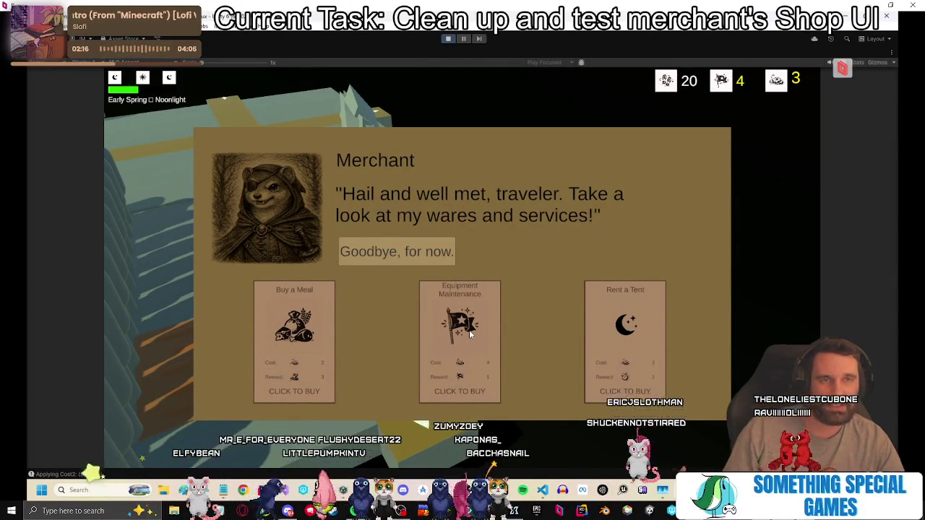
click(305, 327)
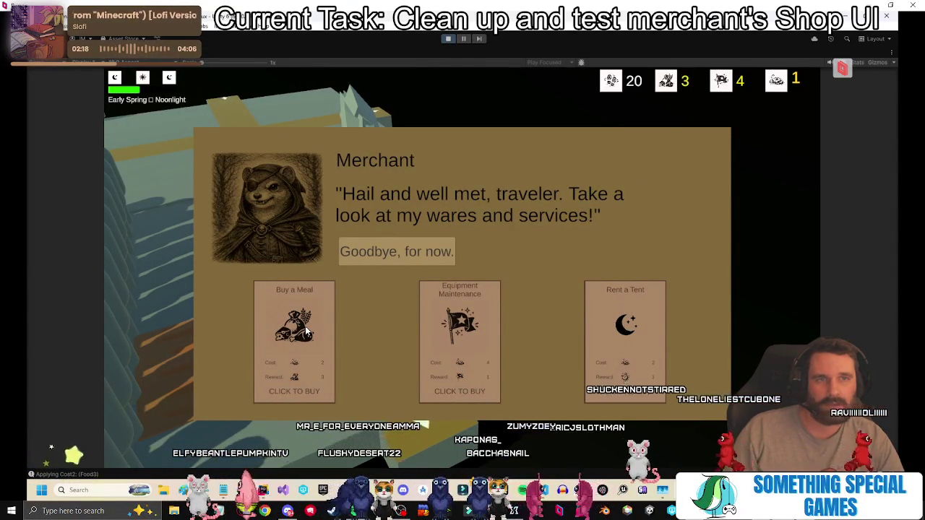
Leave the merchant shop, walk away, and stop play mode, returning to the Map Tiles folder.
click(419, 255)
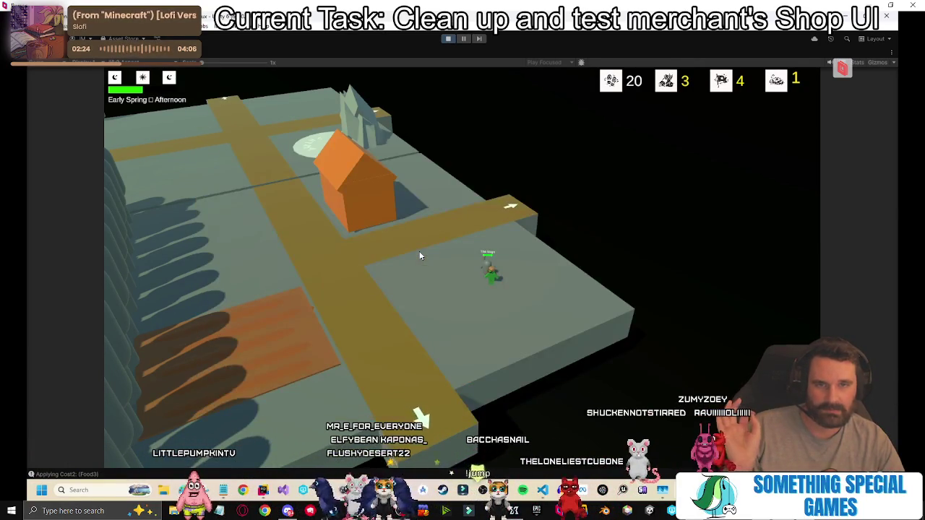
key(d)
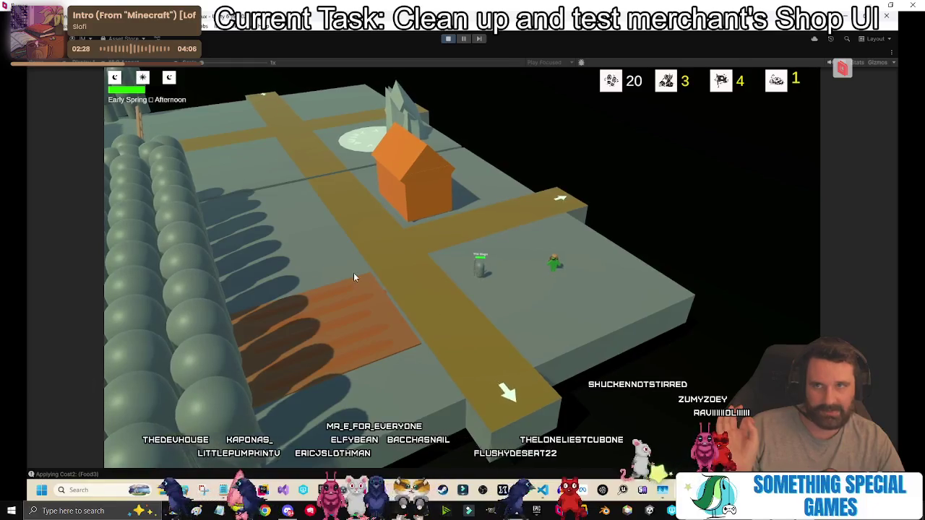
click(450, 40)
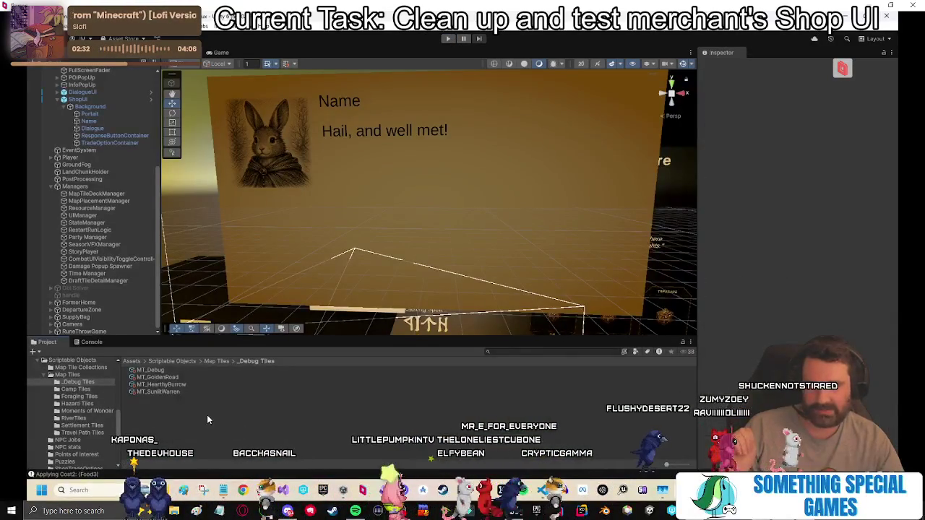
click(215, 361)
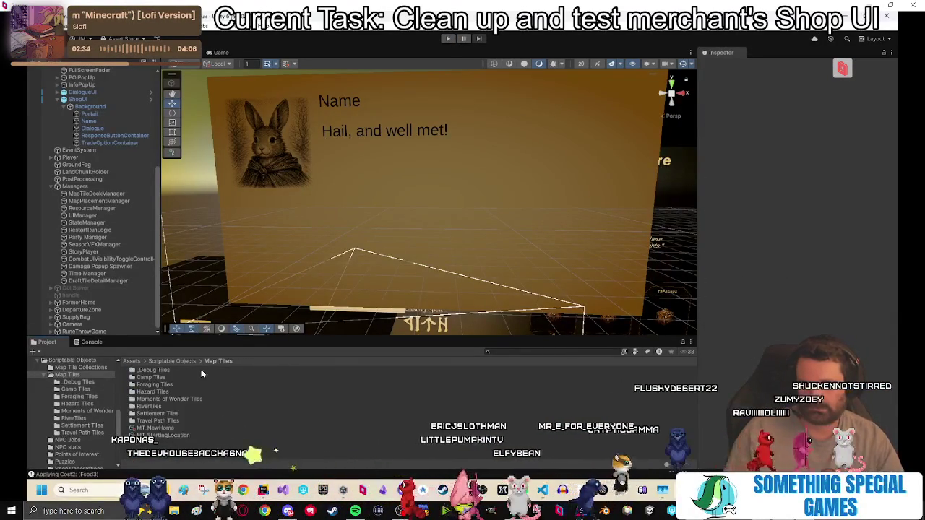
Review the UIManager.cs code in Rider.
click(262, 489)
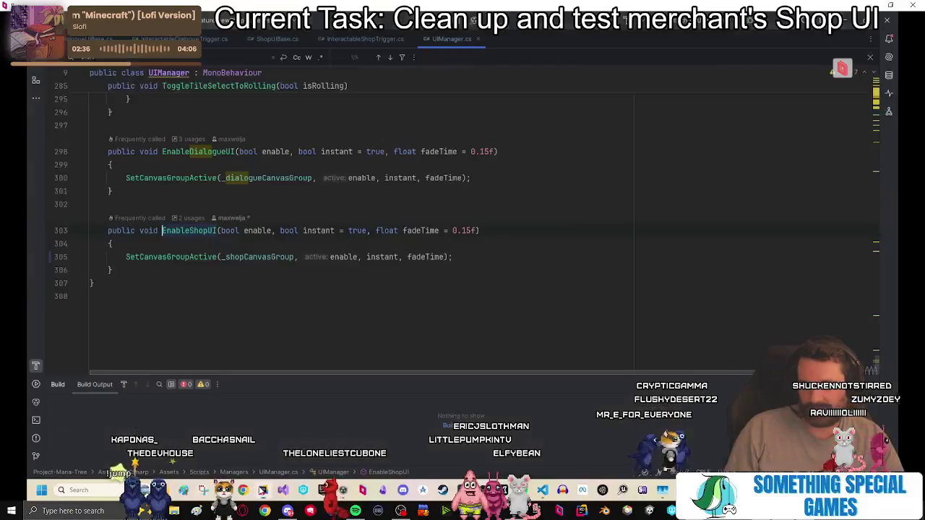
scroll(426, 297, up, 10)
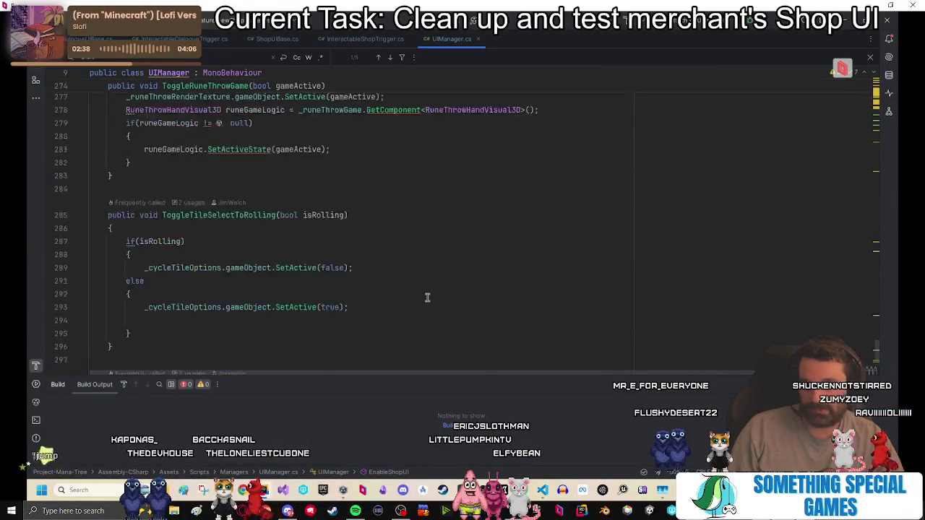
scroll(426, 297, up, 20)
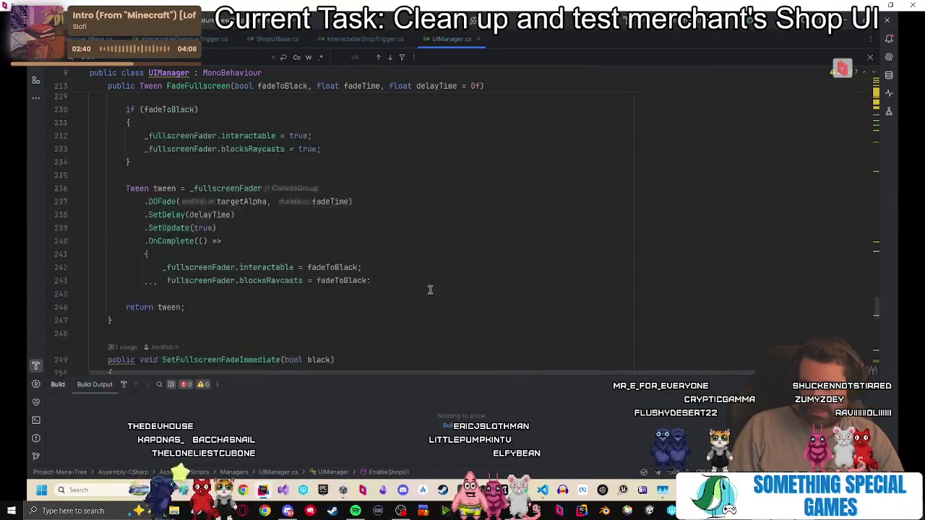
scroll(427, 285, up, 18)
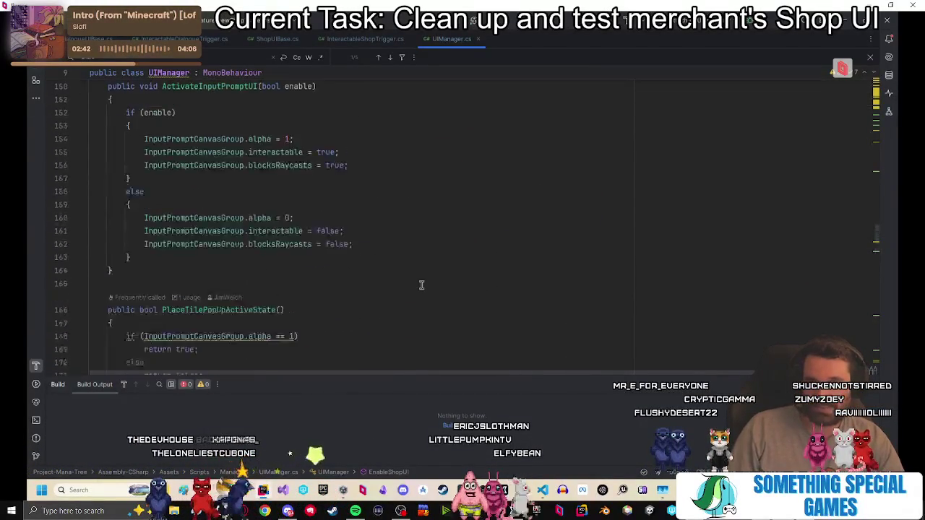
scroll(417, 293, down, 7)
scroll(418, 289, up, 12)
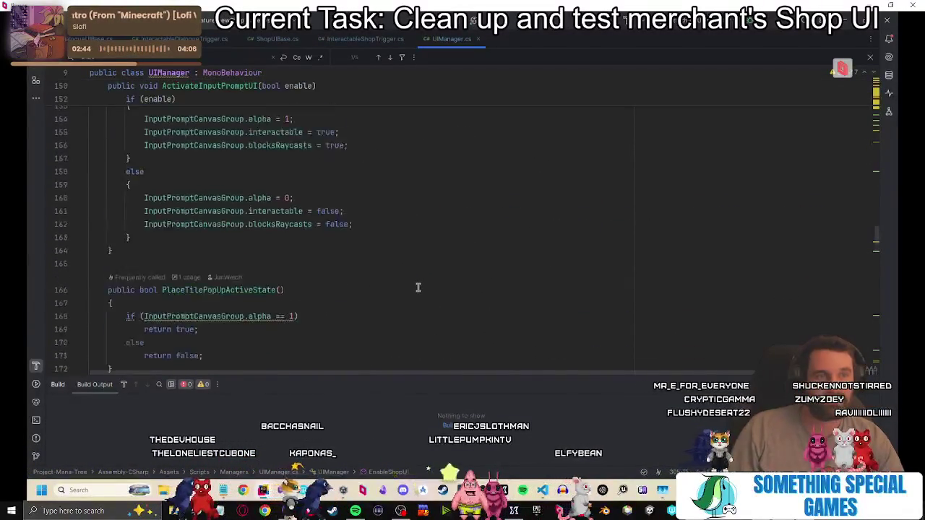
scroll(417, 288, up, 15)
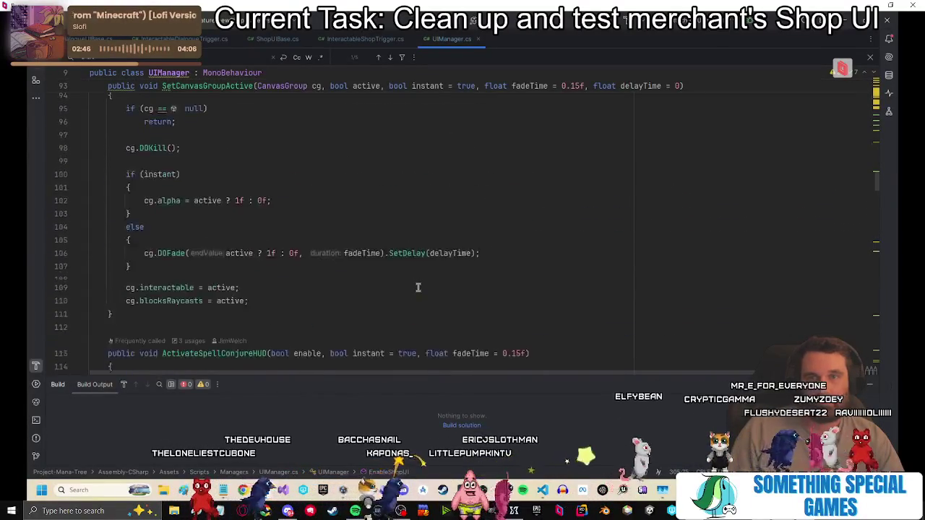
scroll(418, 288, down, 7)
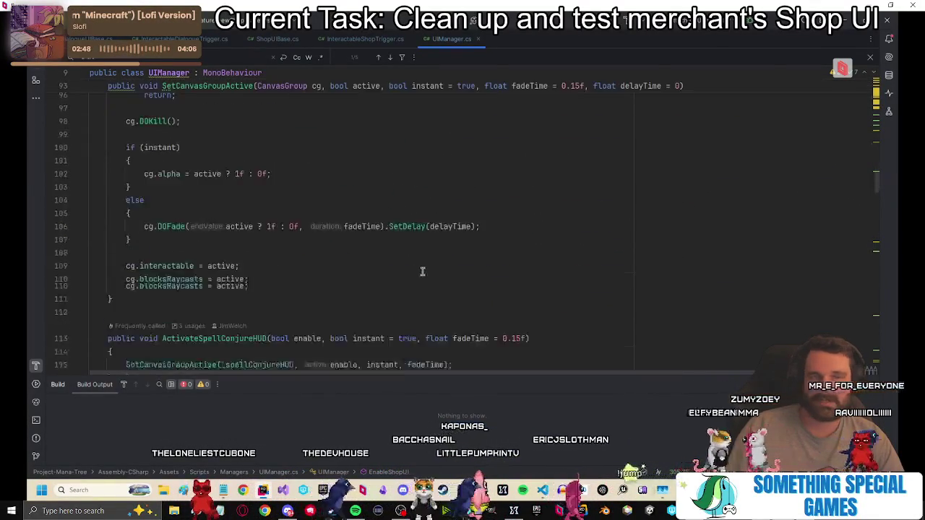
scroll(417, 278, up, 5)
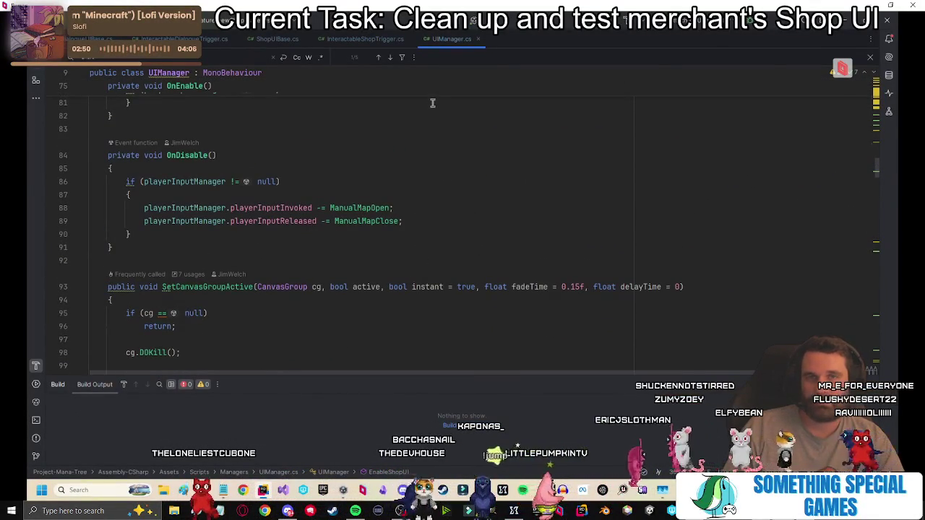
Compare InteractableShopTrigger.cs and ShopUIBase.cs, then go to the TryApplyReward declaration.
click(354, 39)
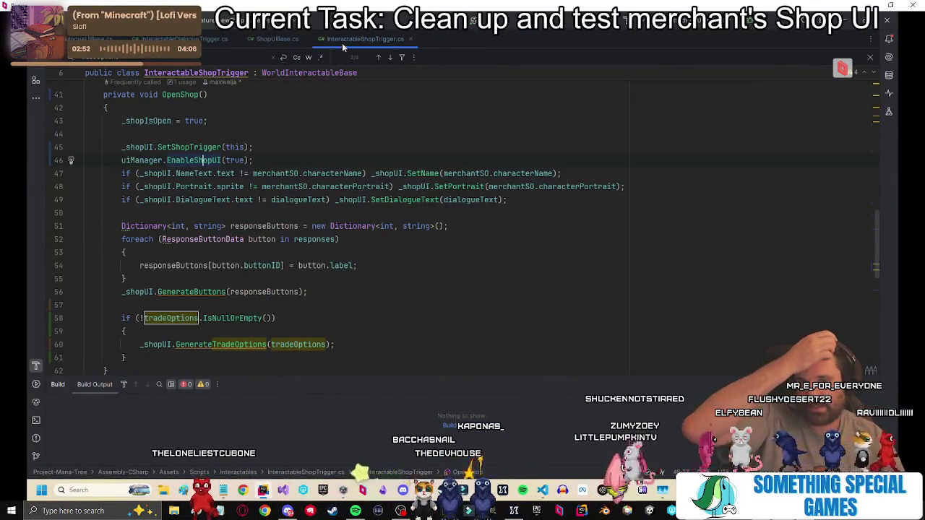
click(286, 45)
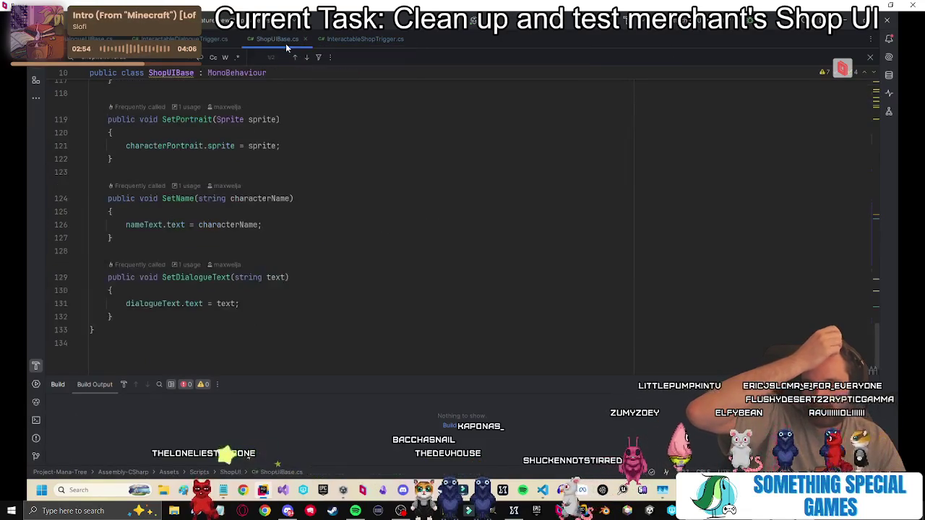
click(345, 38)
scroll(381, 227, down, 6)
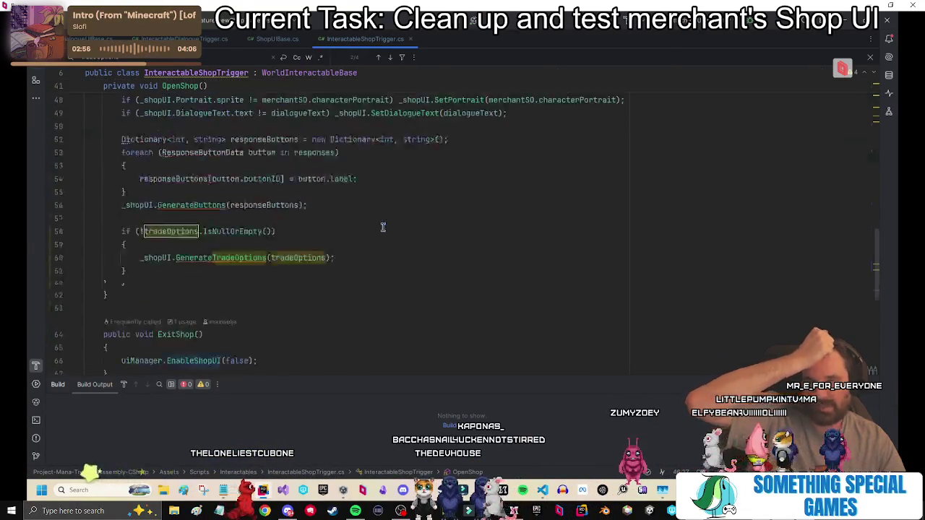
scroll(309, 252, down, 5)
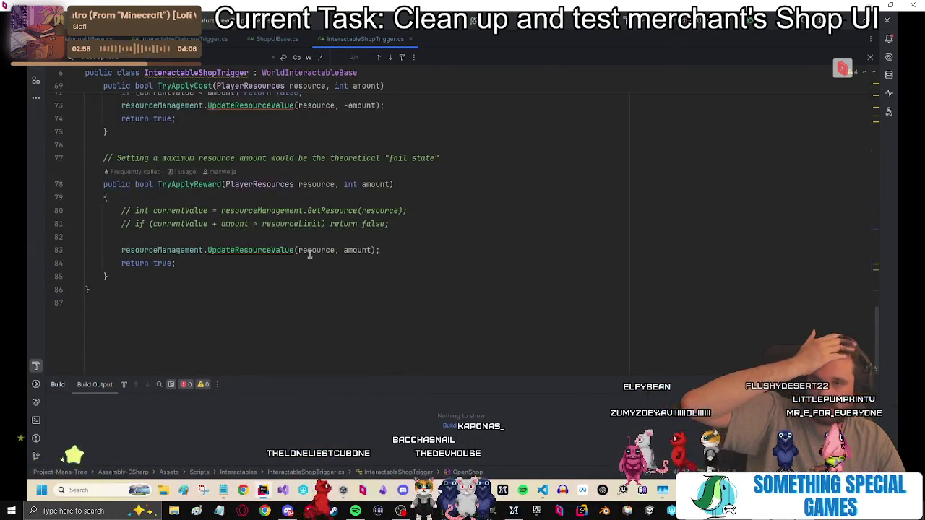
scroll(310, 252, up, 15)
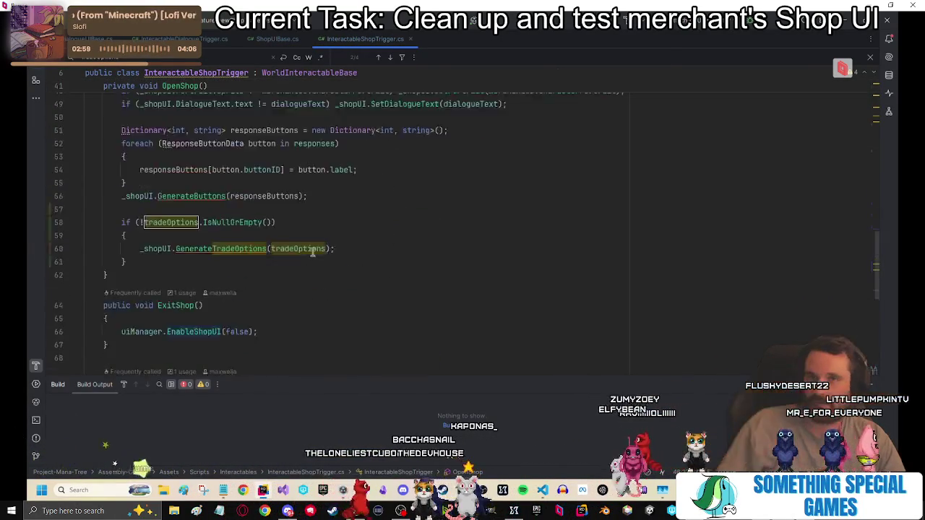
click(287, 40)
scroll(343, 291, down, 5)
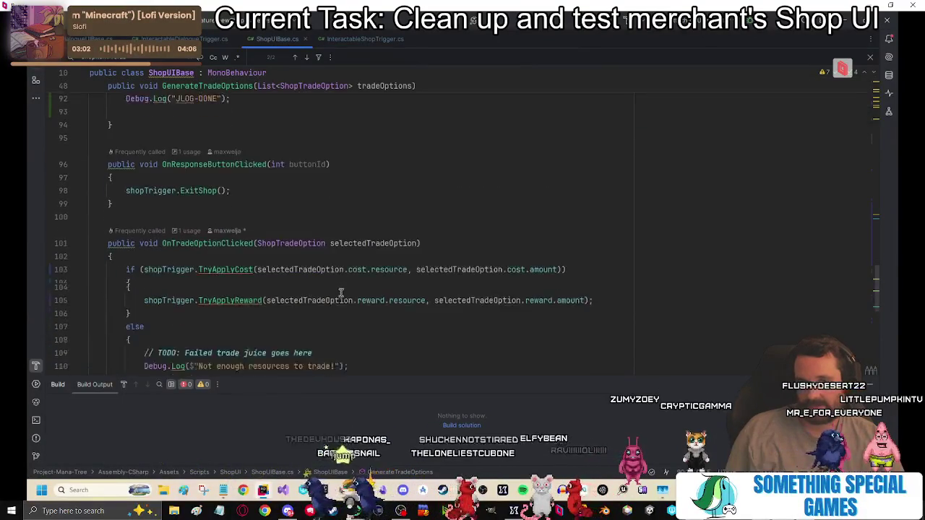
ctrl+click(224, 300)
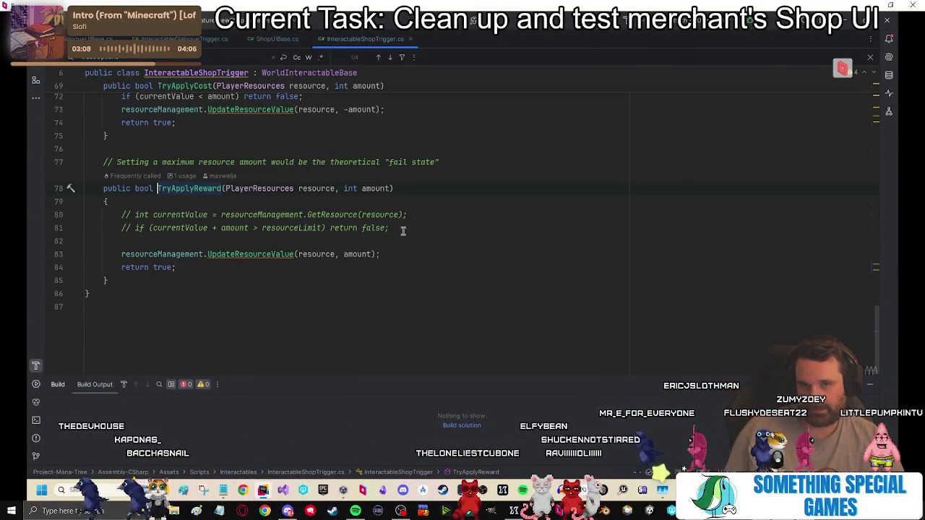
Add an 'if (resource == PlayerResources.Time) … else' branch before the UpdateResourceValue call.
key(Return)
text(if (r)
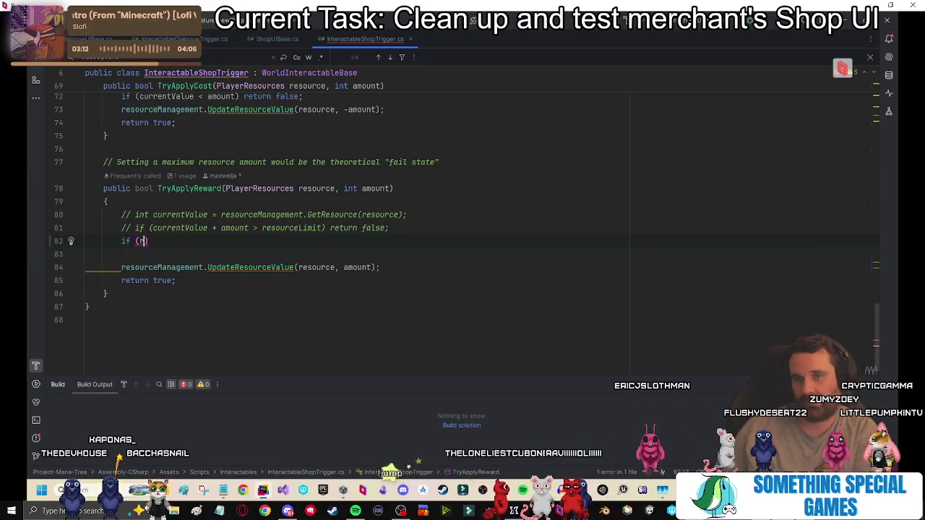
text(esource ==)
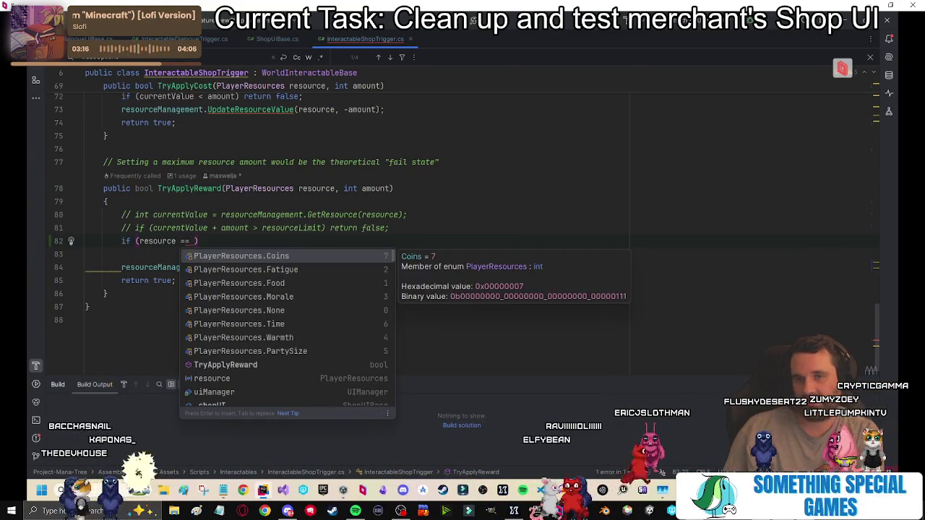
key(Down)
key(Down)
key(Down)
key(Return)
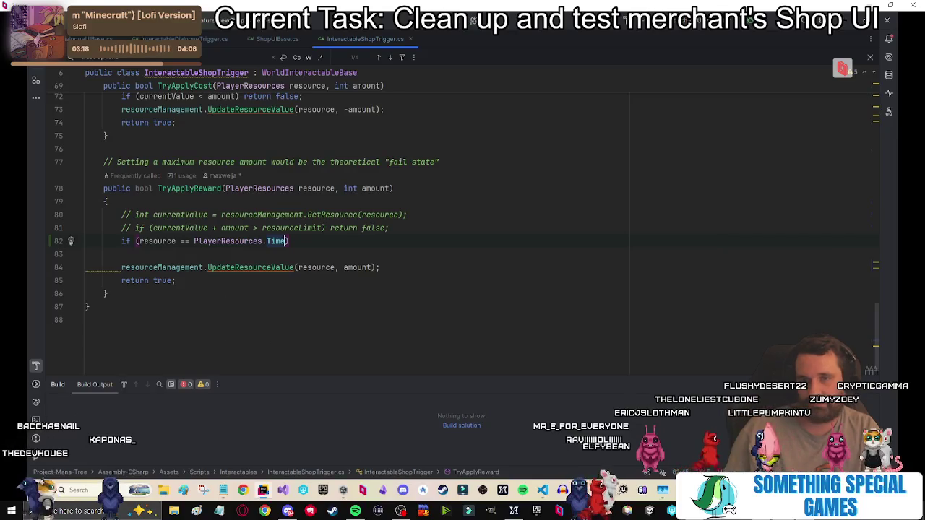
key(Down)
key(Down)
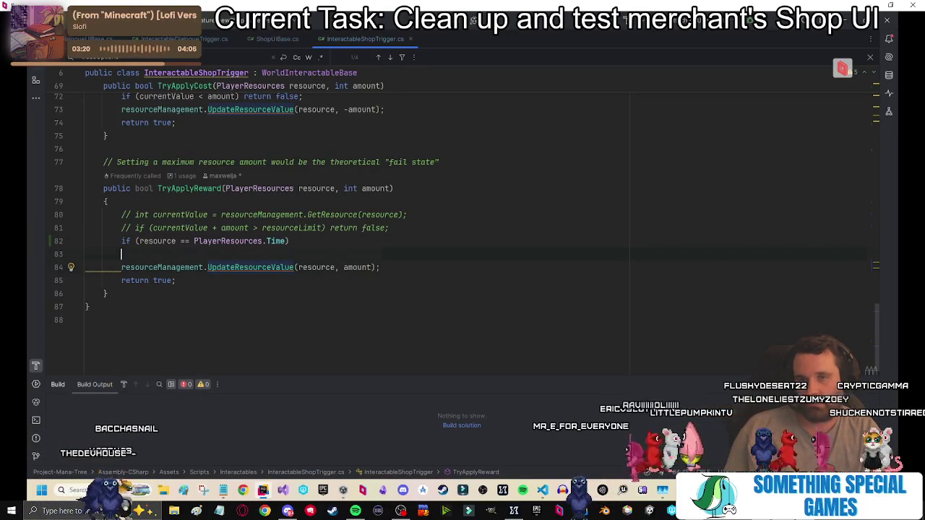
text(else)
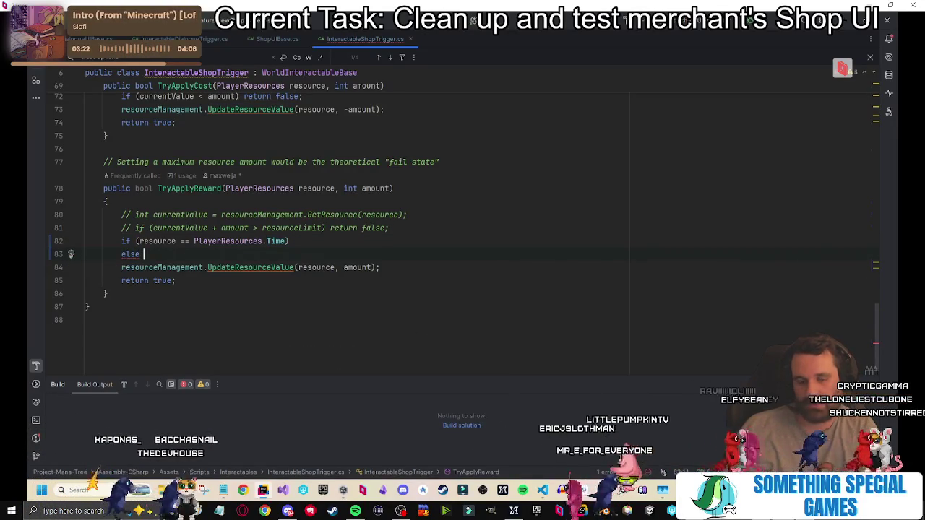
key(Delete)
Call ProgressTime() inside the Time branch of the condition.
click(325, 243)
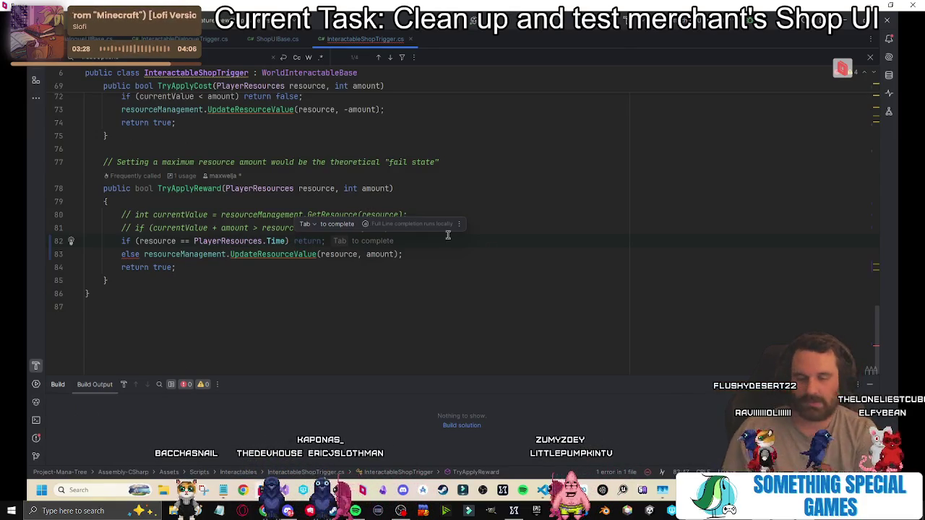
text(Progress)
text(Tim)
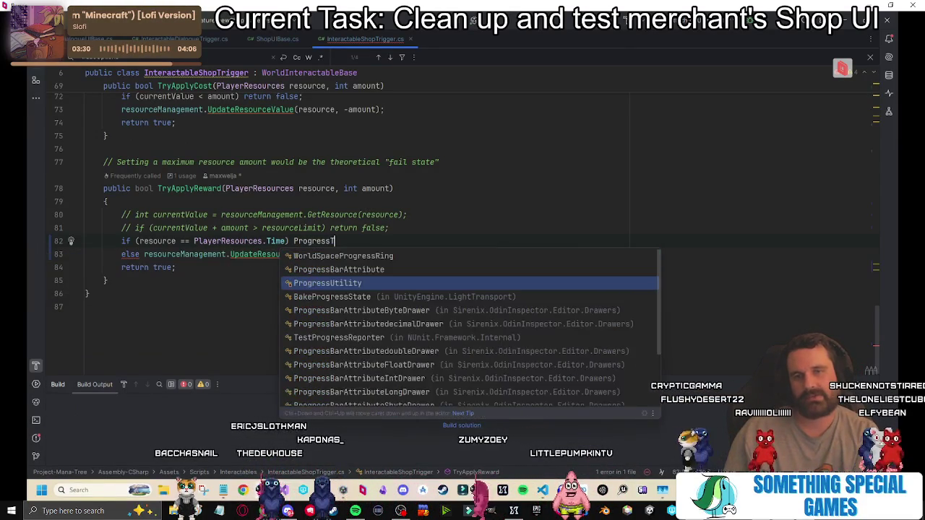
key(BackSpace)
key(BackSpace)
key(BackSpace)
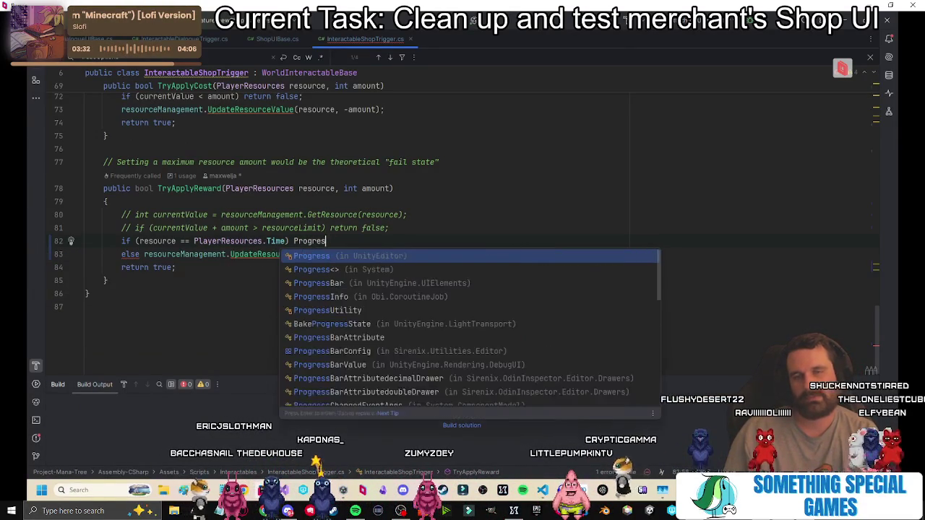
key(BackSpace)
text(Go)
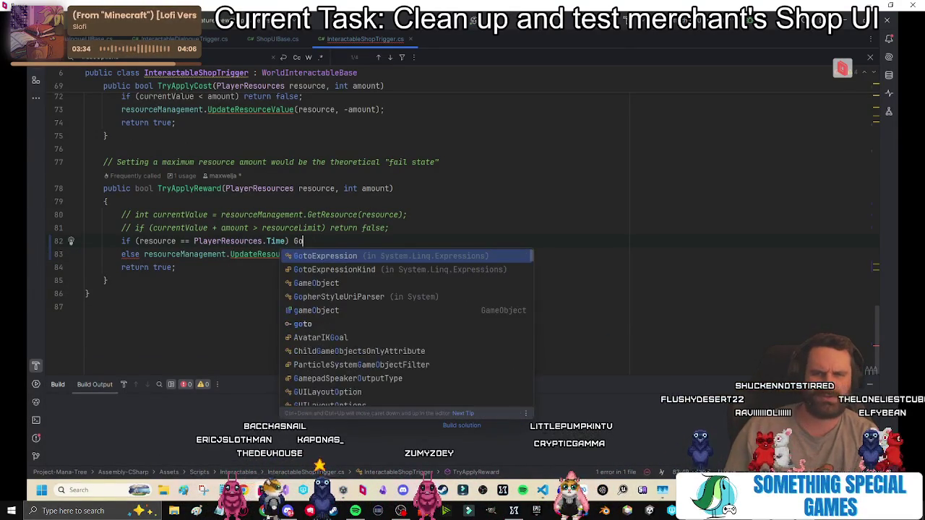
text(t)
key(BackSpace)
key(BackSpace)
key(BackSpace)
text(Prgor)
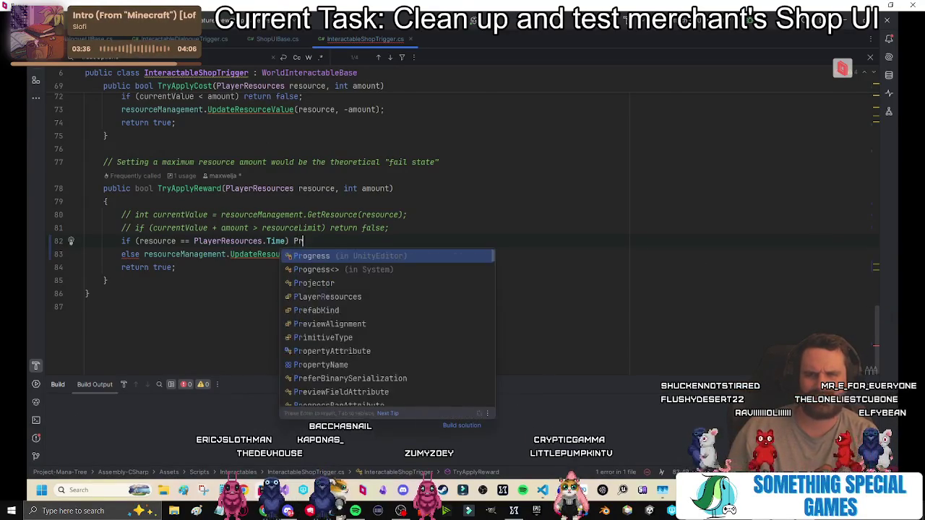
key(BackSpace)
key(BackSpace)
key(BackSpace)
text(rog)
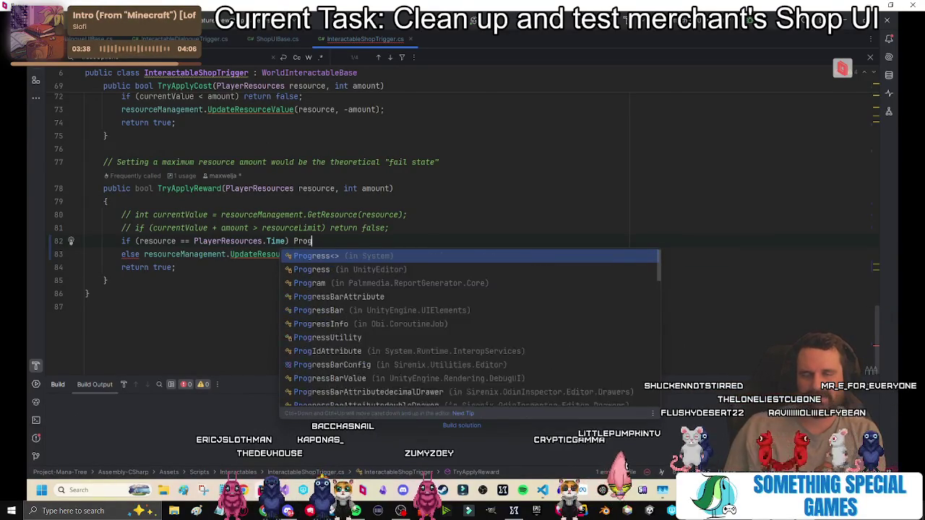
text(ressT)
key(Return)
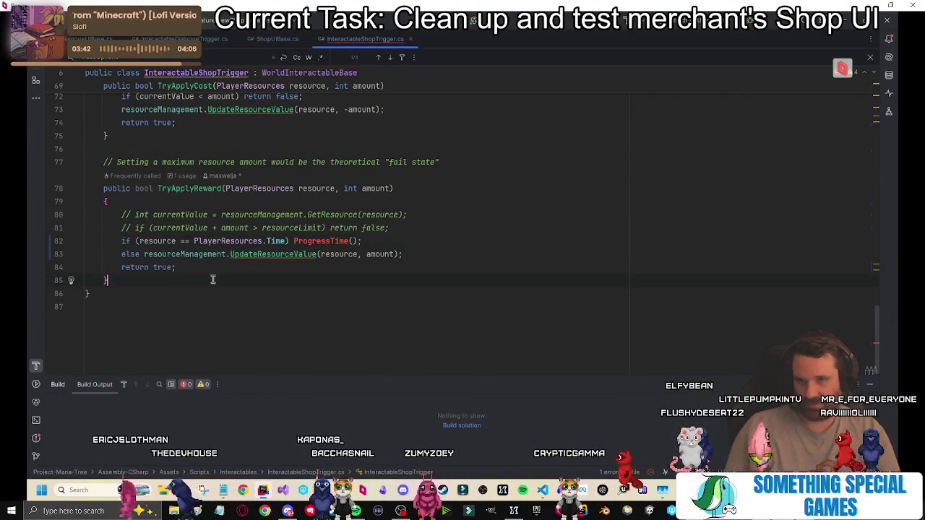
Create an empty private void ProgressTime() method.
text(private void)
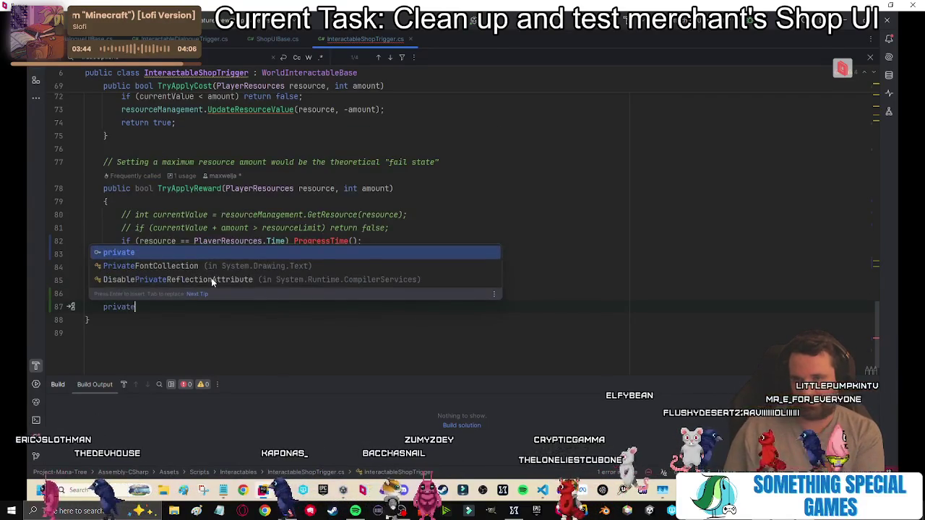
key(Return)
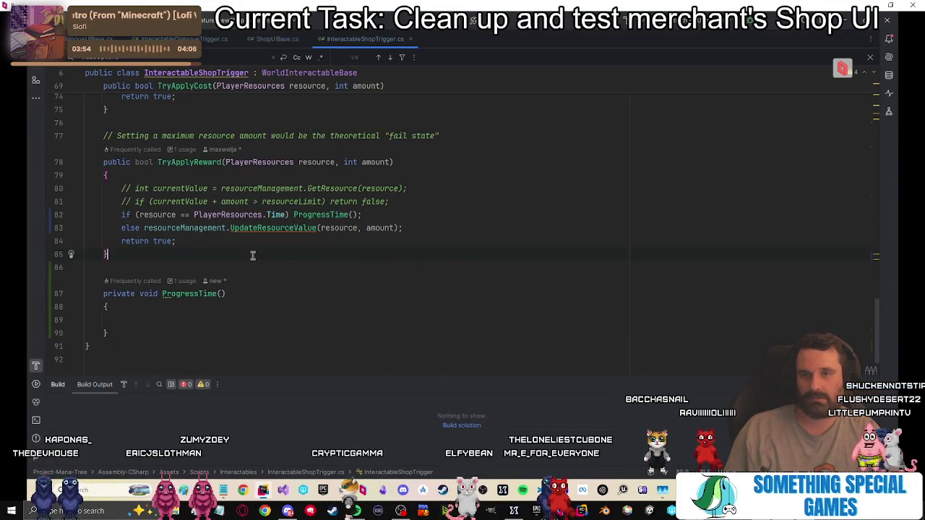
key(ctrl+t)
Open Campsite.cs via search and read through its OnInteractInvoked method.
text(campsite)
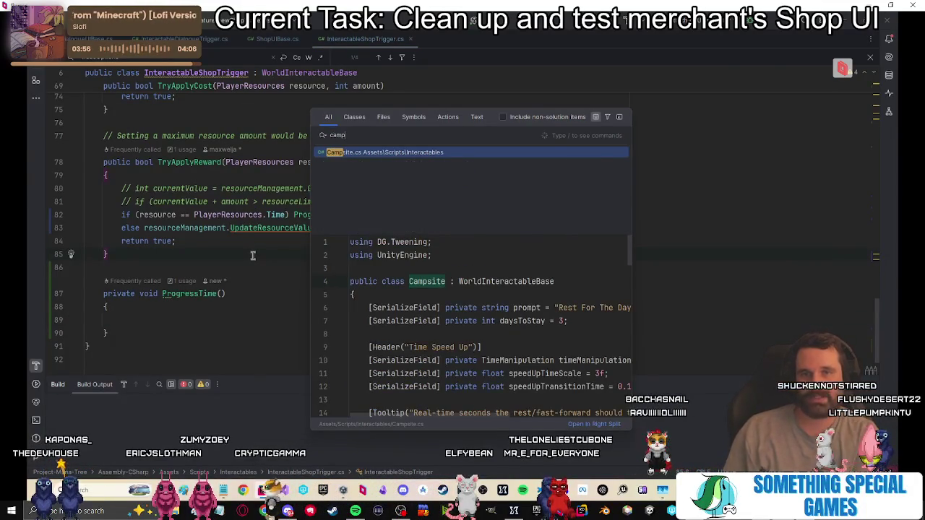
key(Return)
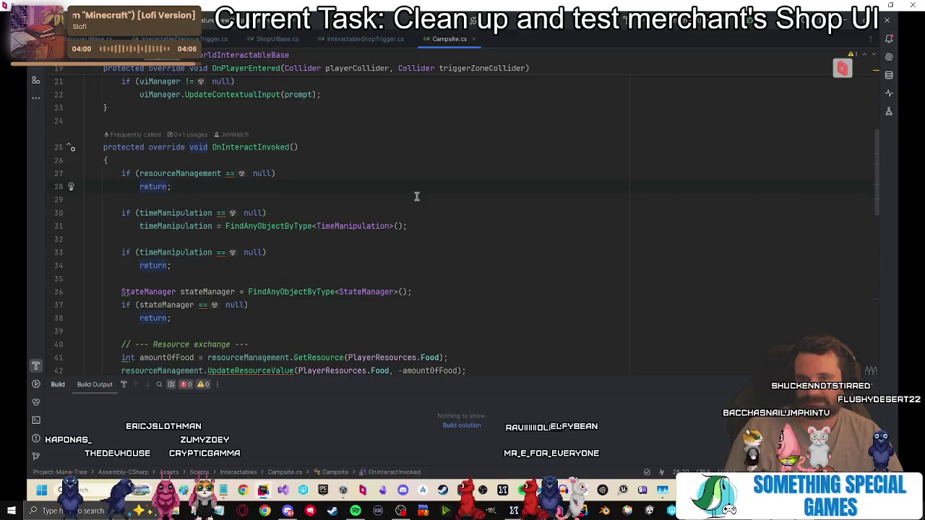
scroll(416, 196, down, 2)
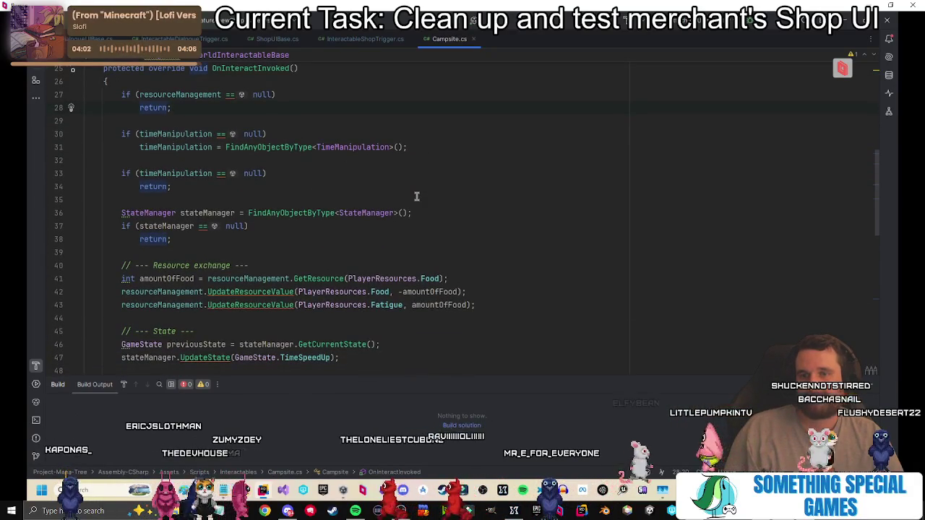
scroll(416, 196, down, 3)
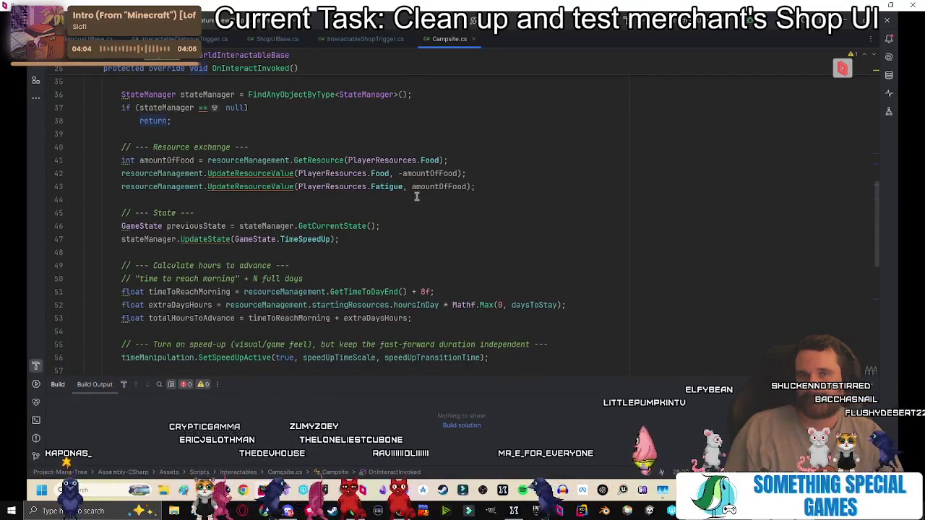
scroll(416, 196, up, 6)
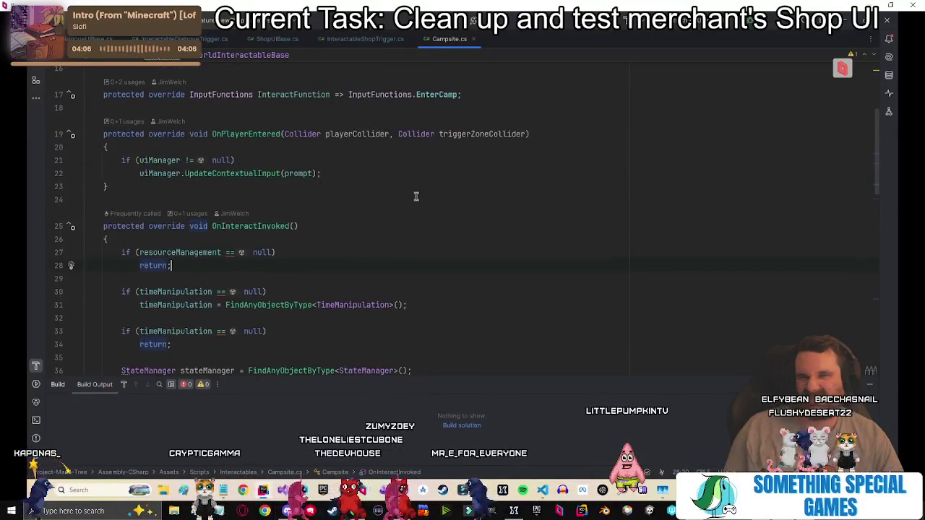
click(379, 238)
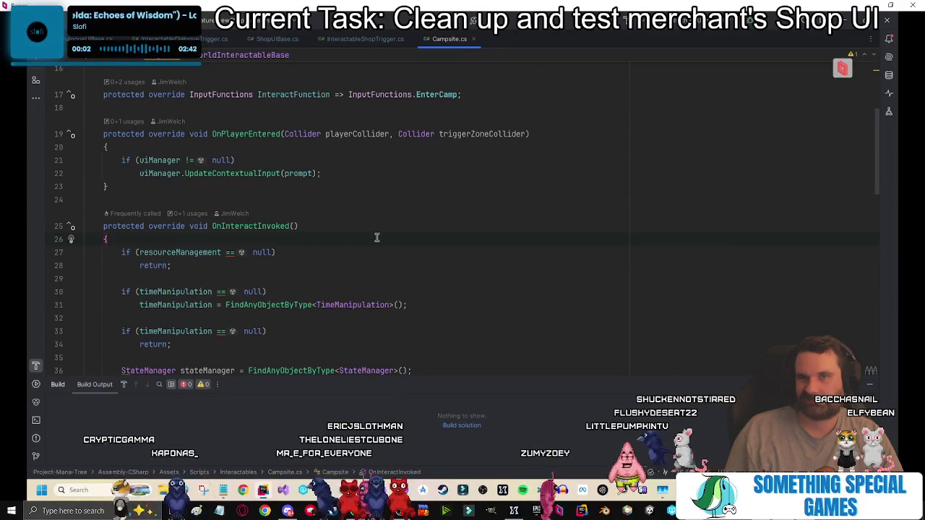
scroll(377, 237, down, 4)
scroll(377, 237, up, 4)
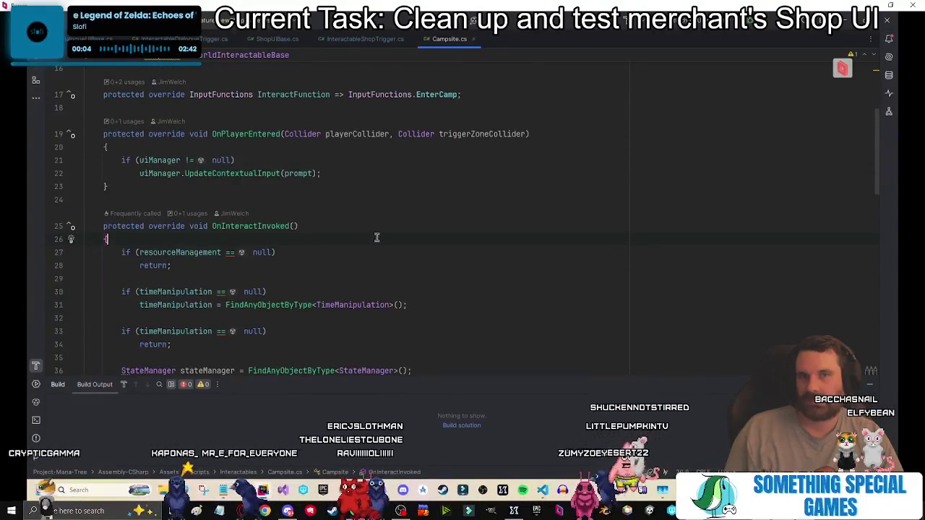
scroll(377, 237, up, 1)
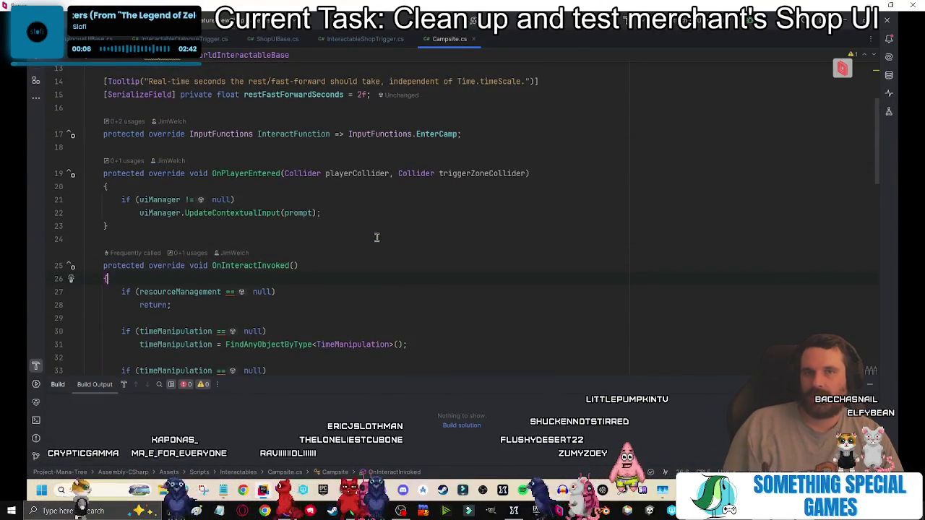
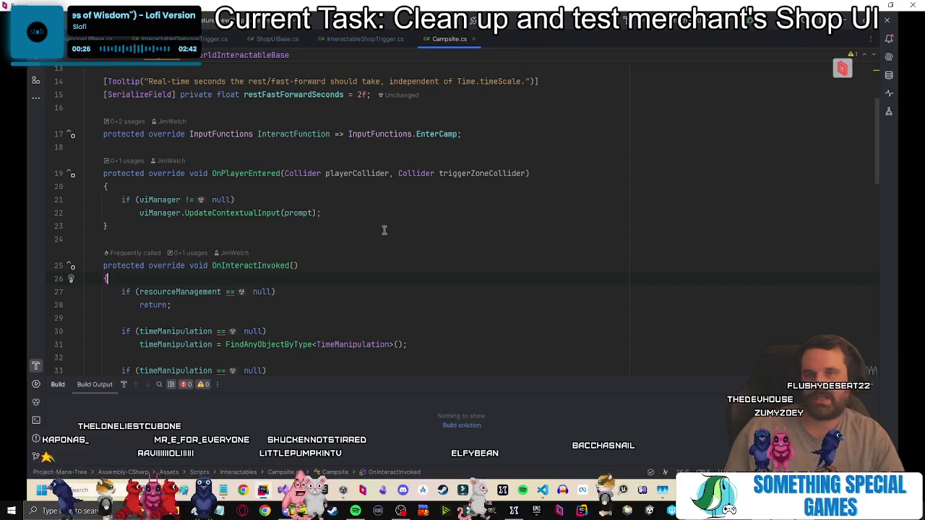
Review the durationSeconds code around lines 46–53 of Campsite.cs.
scroll(382, 231, down, 7)
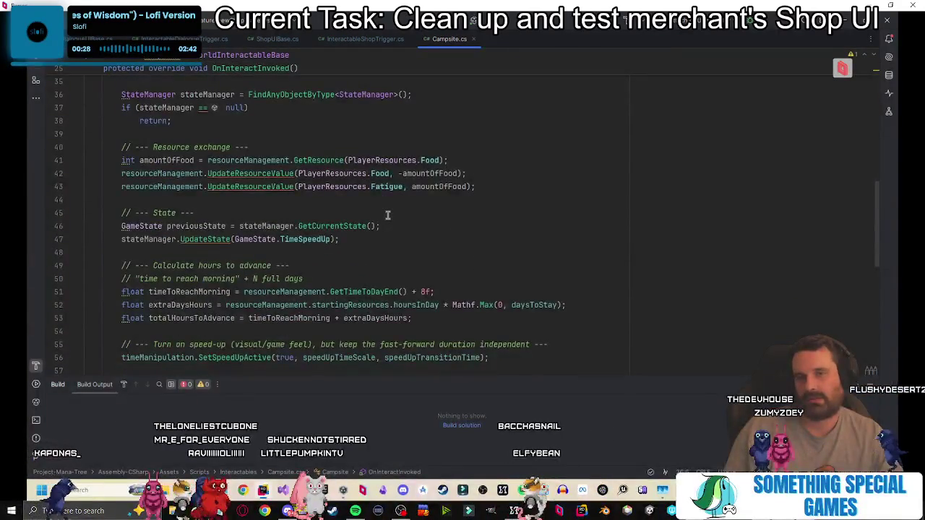
scroll(387, 214, down, 2)
scroll(387, 215, down, 1)
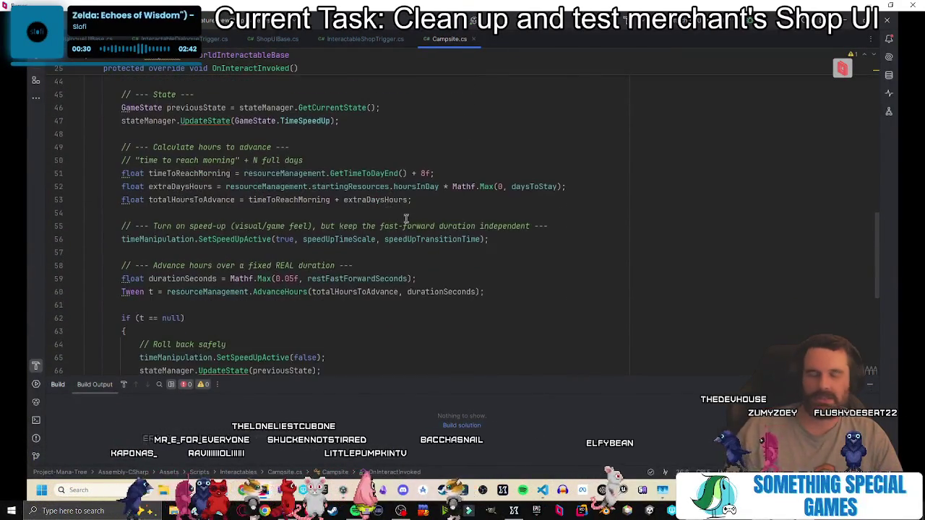
click(518, 282)
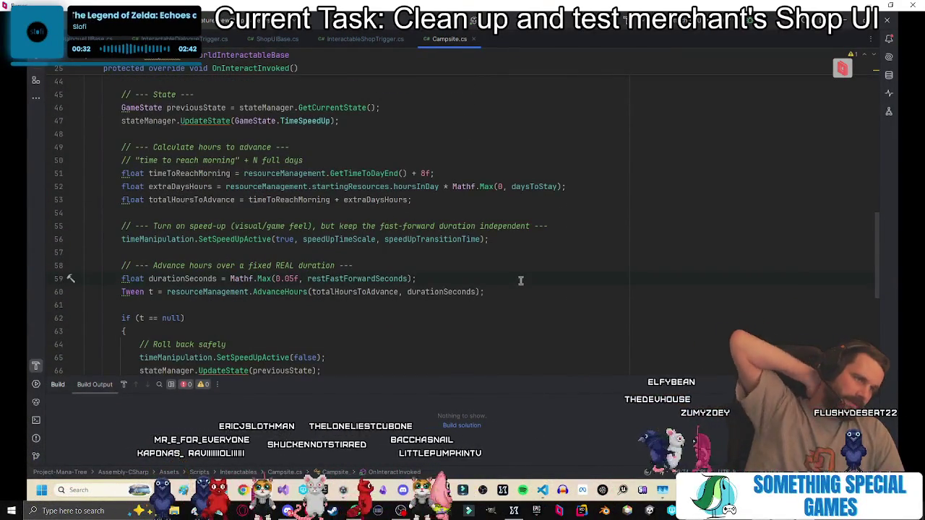
scroll(520, 280, down, 2)
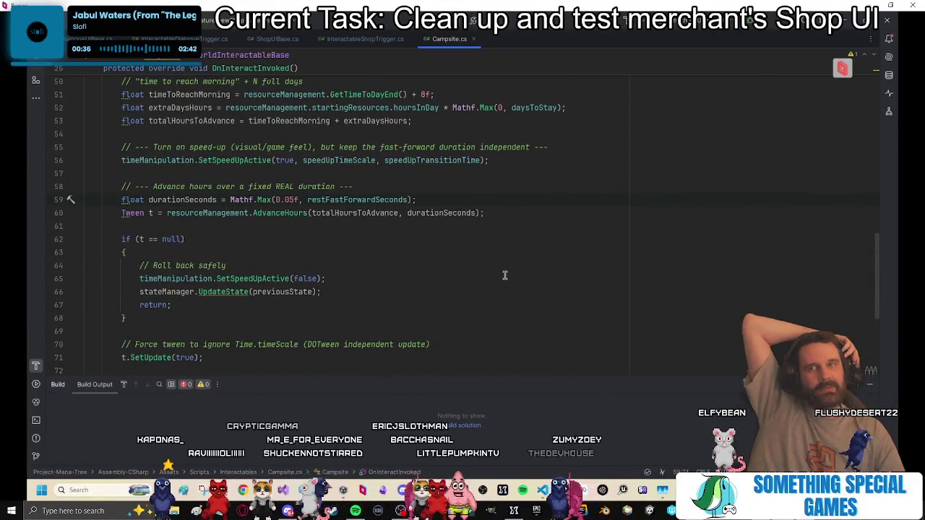
scroll(491, 273, up, 1)
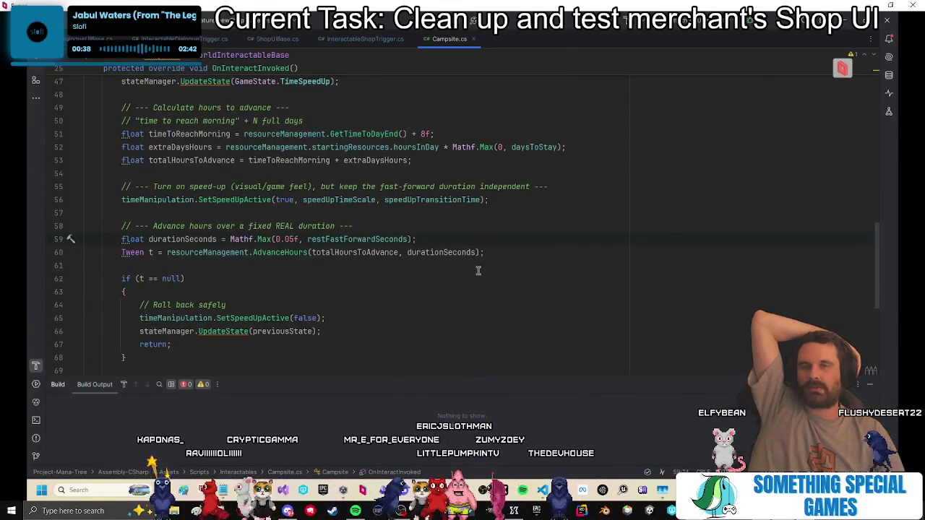
scroll(376, 262, up, 2)
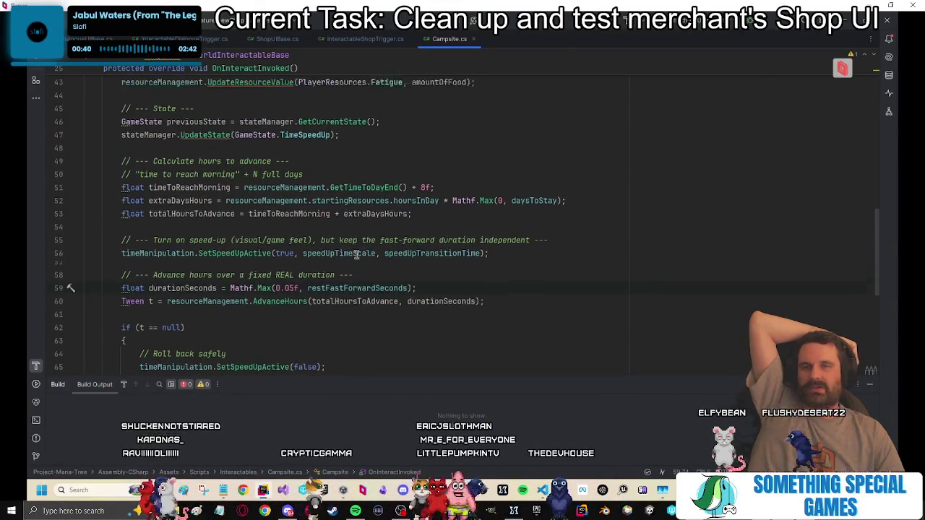
key(Up)
key(Up)
key(Up)
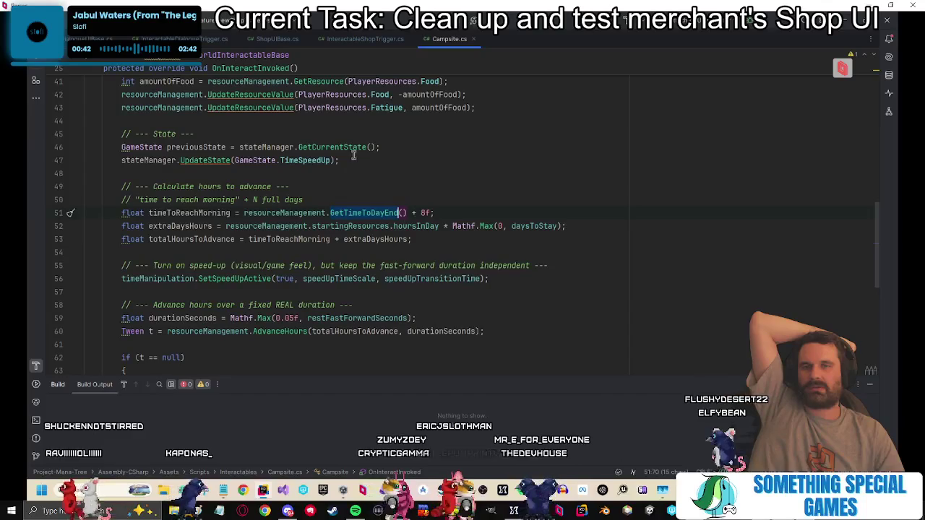
click(422, 239)
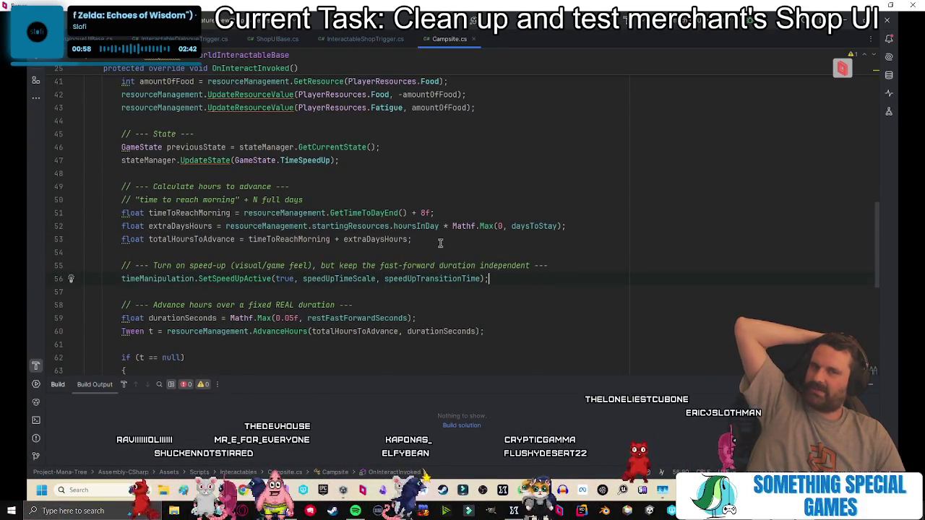
Inspect the GetTimeToDayEnd declaration and return to its call on line 51.
ctrl+click(377, 217)
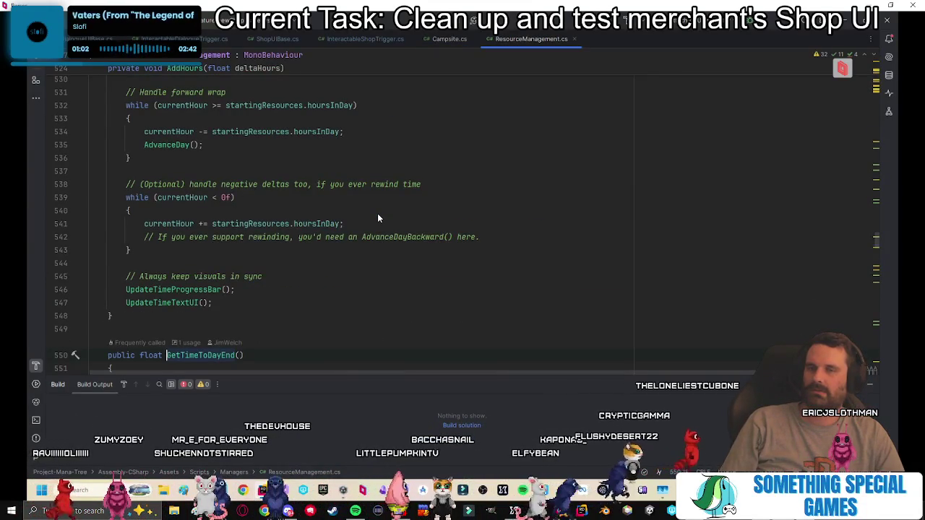
key(ctrl+alt+Left)
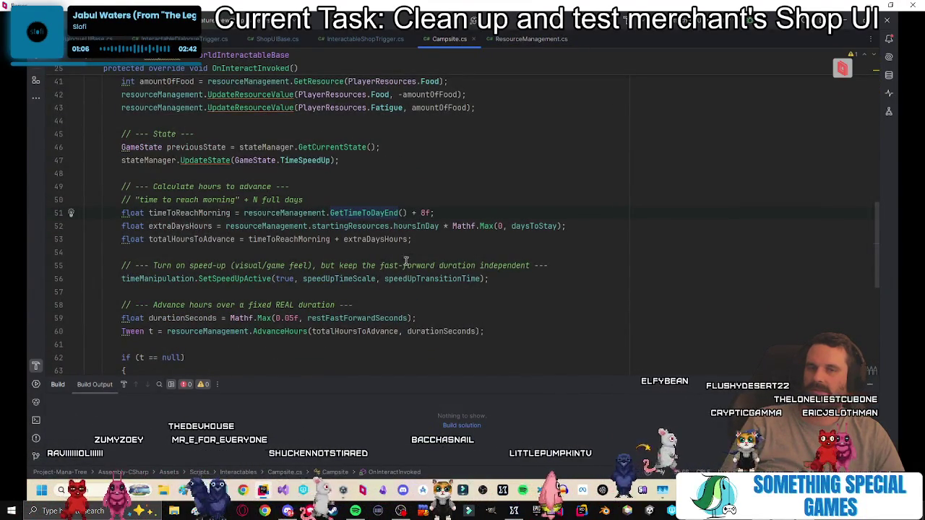
key(ctrl+alt+Right)
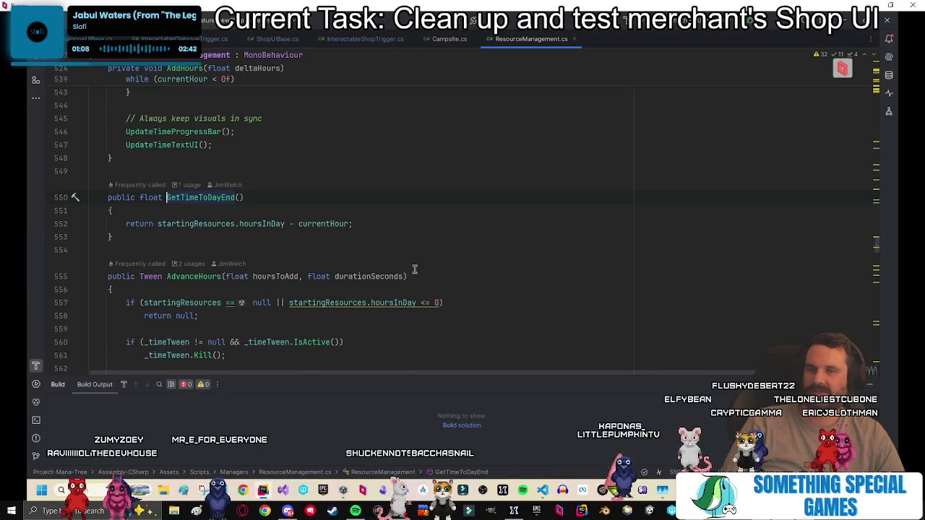
key(ctrl+alt+Left)
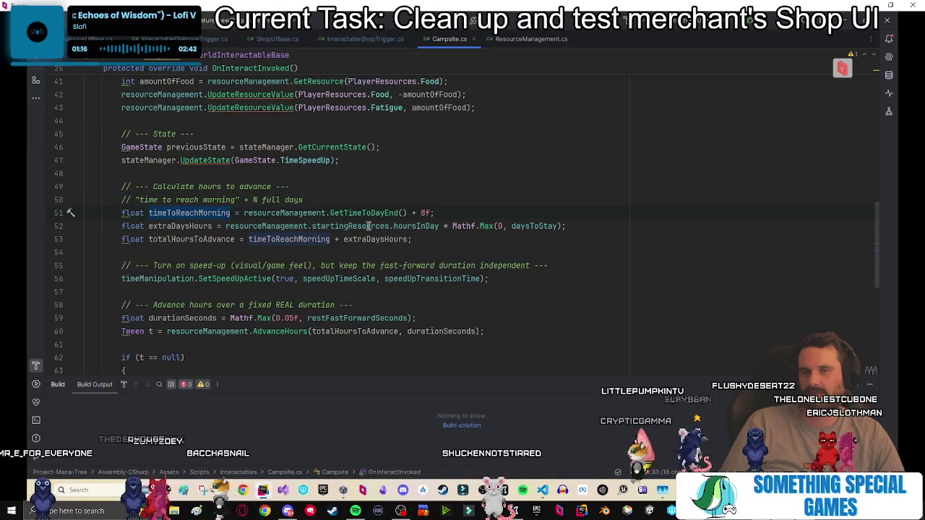
click(181, 213)
key(Home)
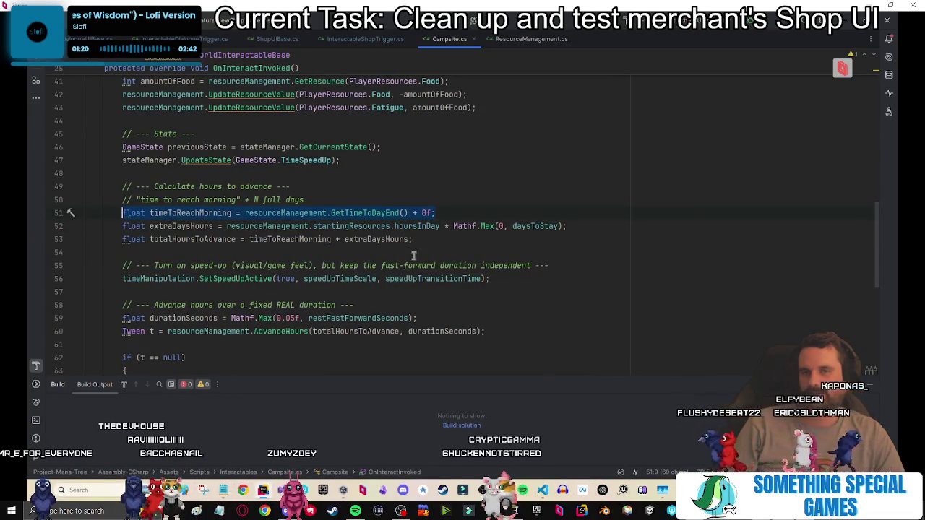
Select the SetSpeedUpActive overload (lines 128–134) in TimeManipulation.cs, then bring up ShopUIBase.cs.
ctrl+click(217, 278)
scroll(314, 282, down, 4)
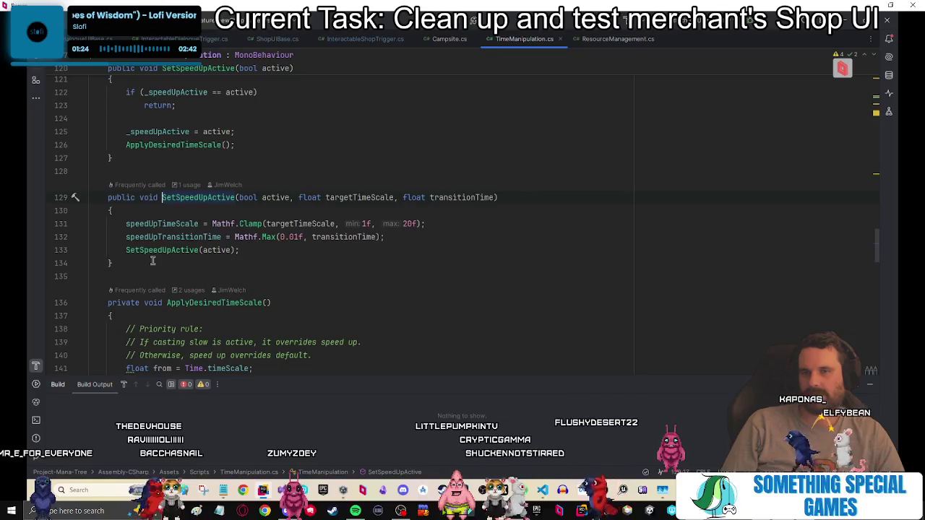
mouse_move(152, 261)
mouse_down()
mouse_move(196, 177)
mouse_move(110, 211)
mouse_up()
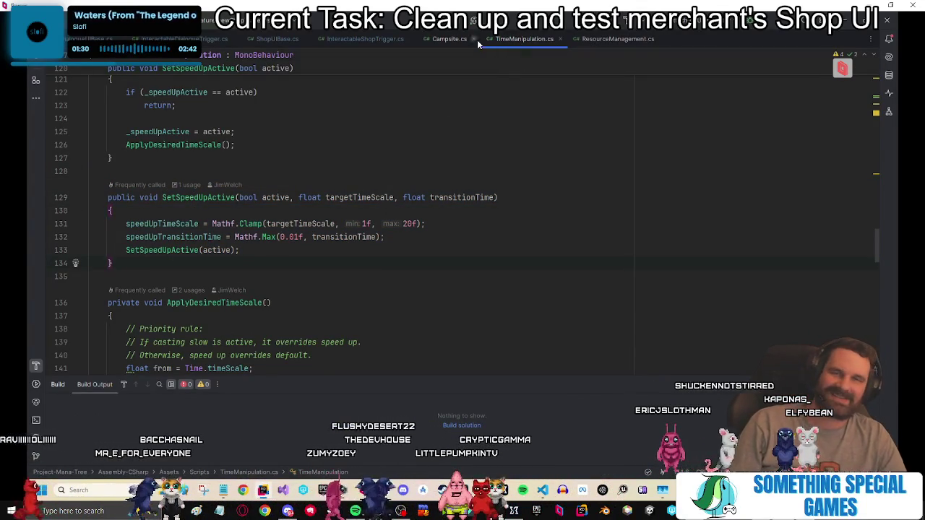
click(268, 38)
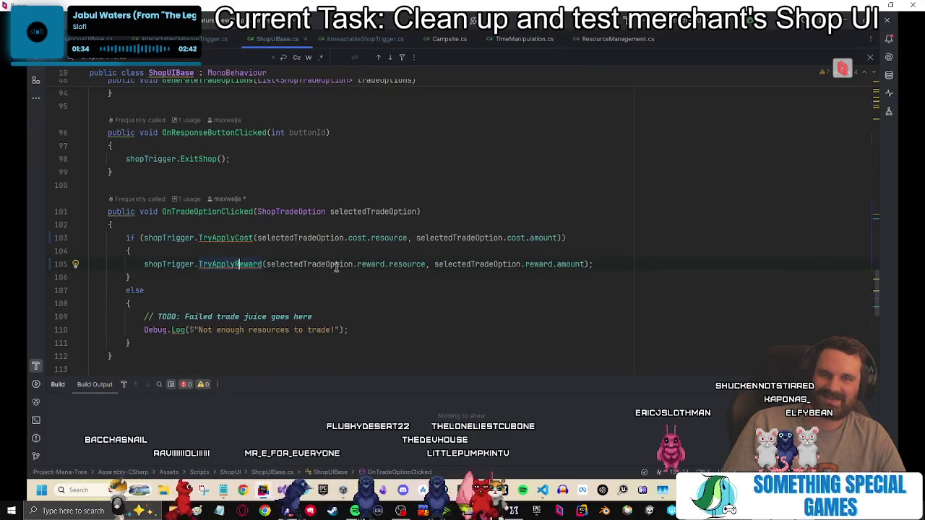
Jump to TryApplyReward and start typing 'Campsite.' in ProgressTime.
scroll(318, 268, down, 4)
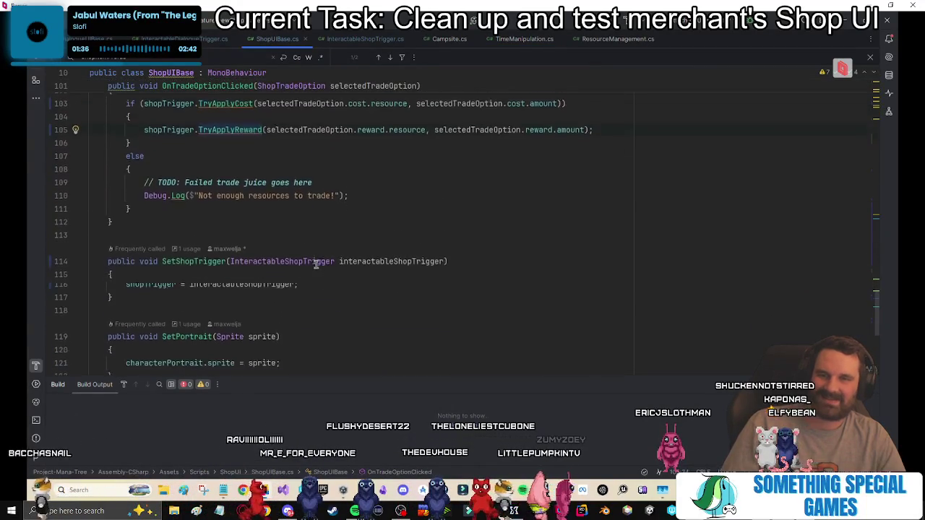
scroll(316, 265, up, 2)
ctrl+click(228, 186)
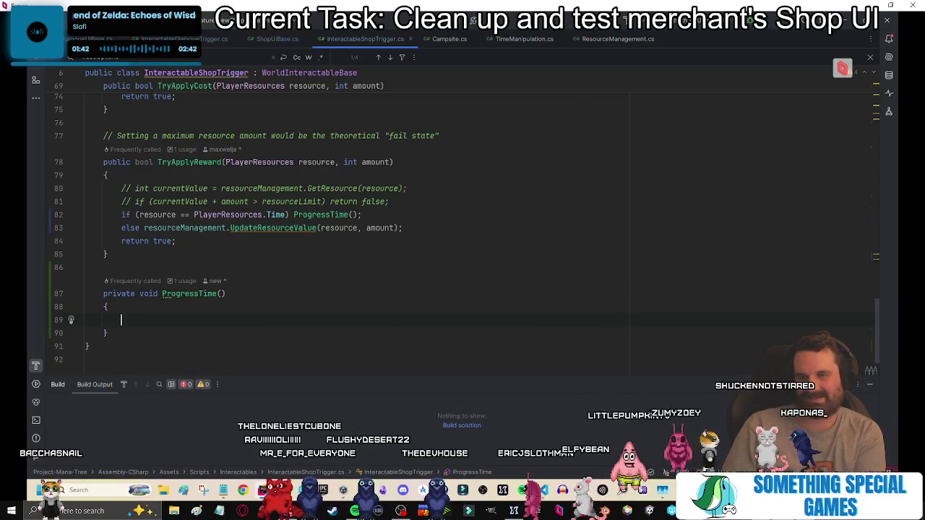
text(Campsite.)
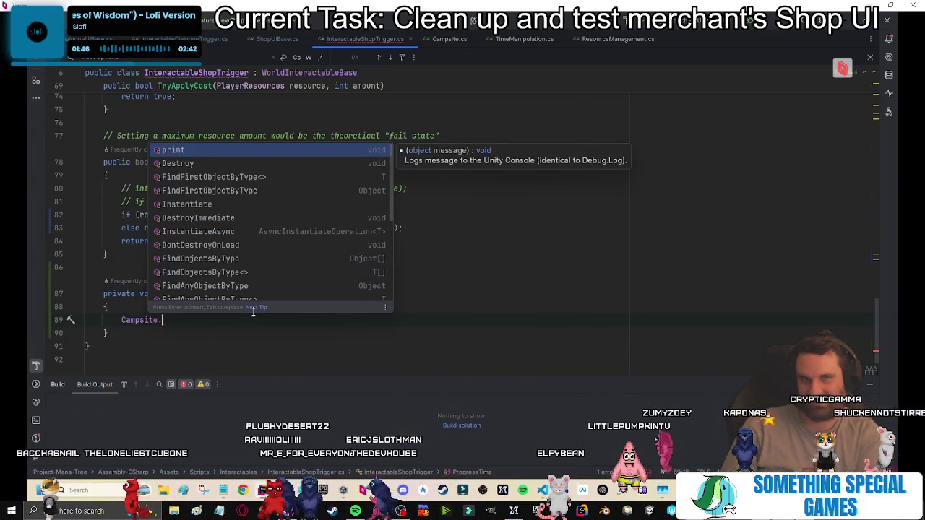
Search Campsite.cs for its timeManipulation references.
click(427, 43)
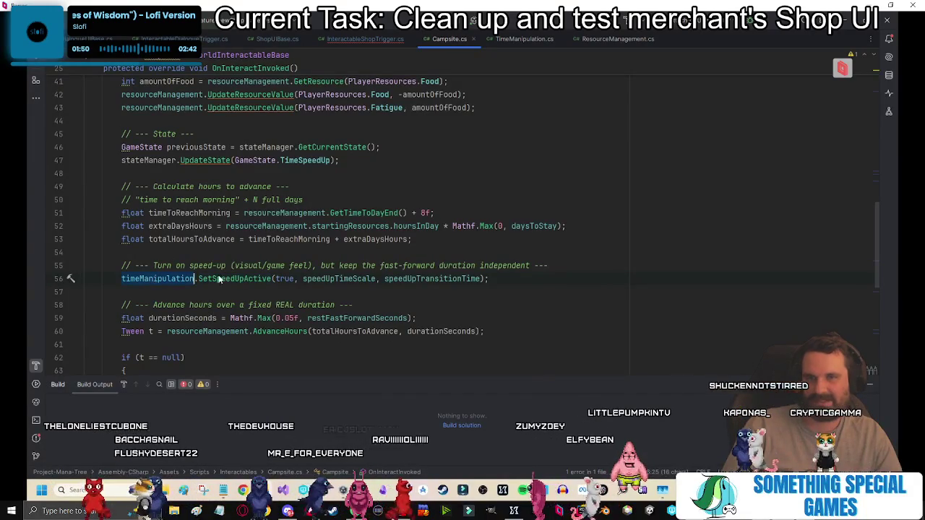
scroll(330, 271, up, 6)
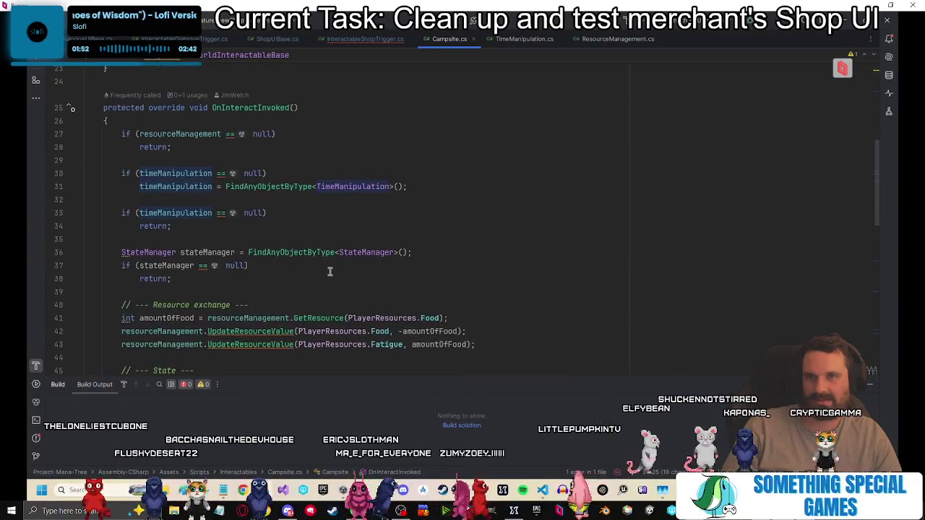
key(ctrl+f)
key(Return)
key(Return)
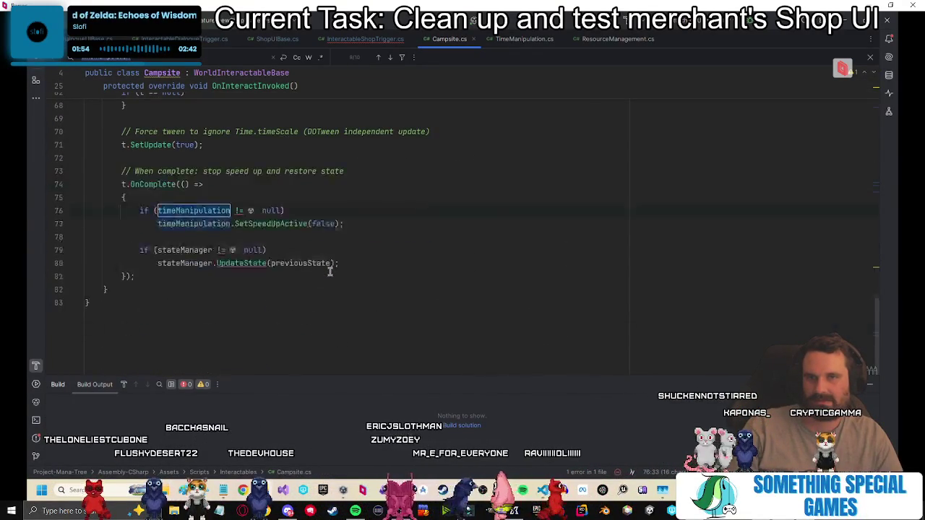
click(226, 224)
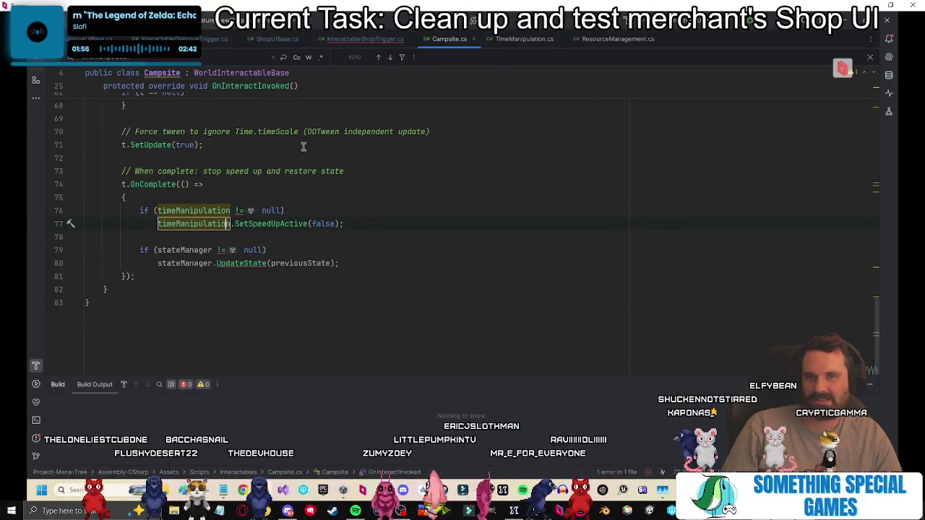
key(F3)
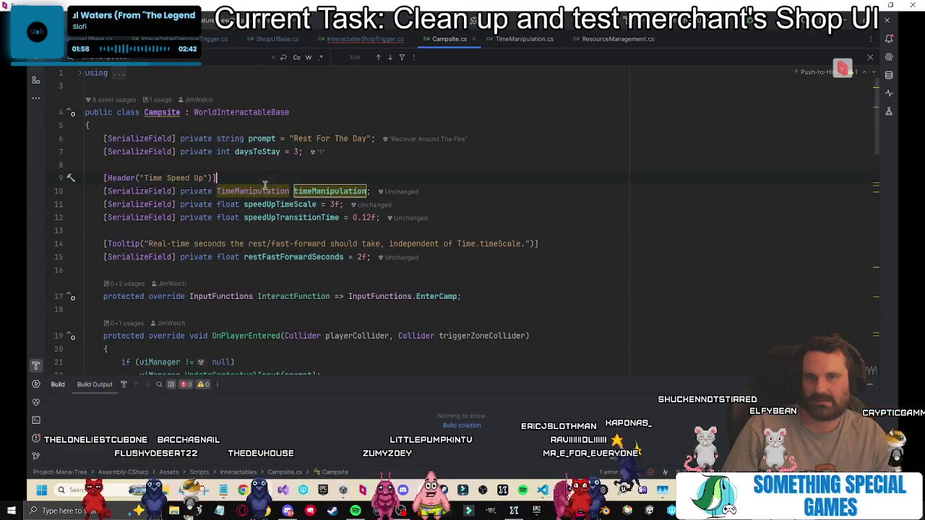
Review the TimeManipulation class, then move to Unity's Camp Tiles folder.
ctrl+click(260, 190)
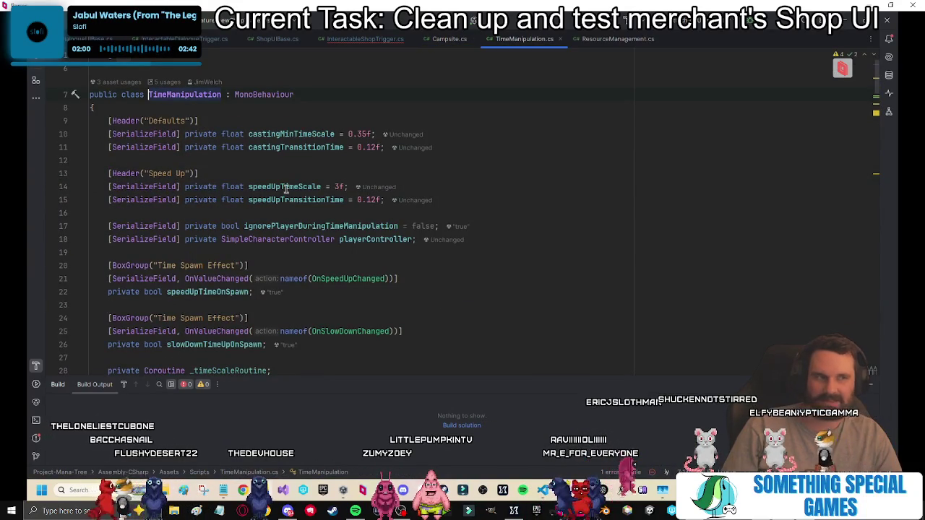
scroll(295, 178, down, 2)
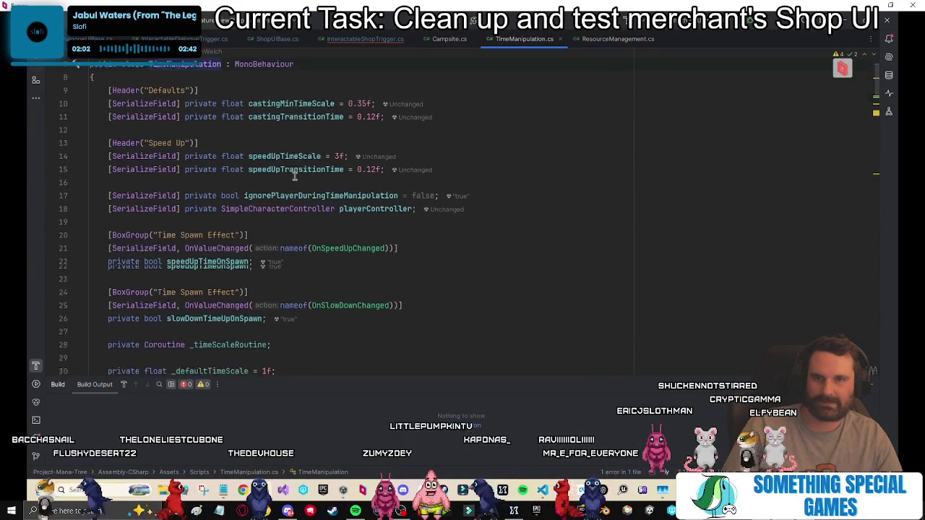
scroll(295, 175, up, 2)
click(313, 94)
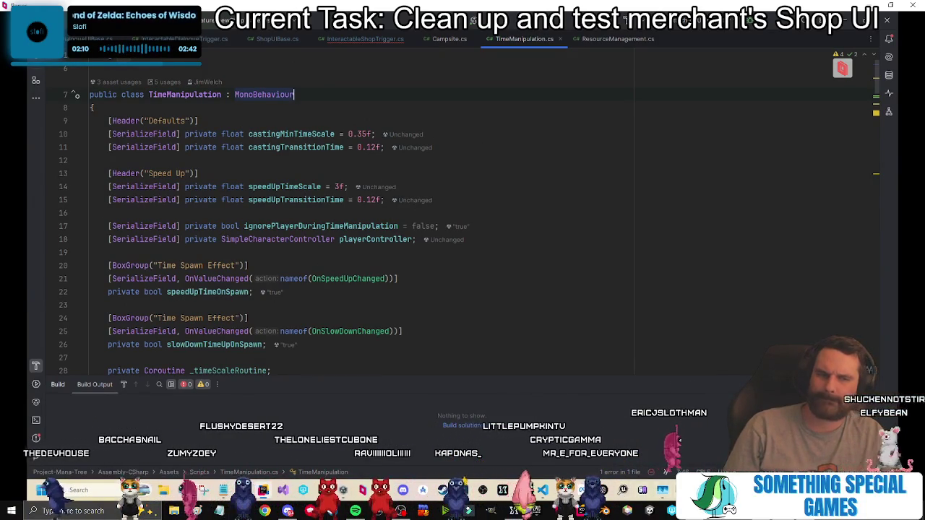
key(alt+Tab)
double_click(157, 375)
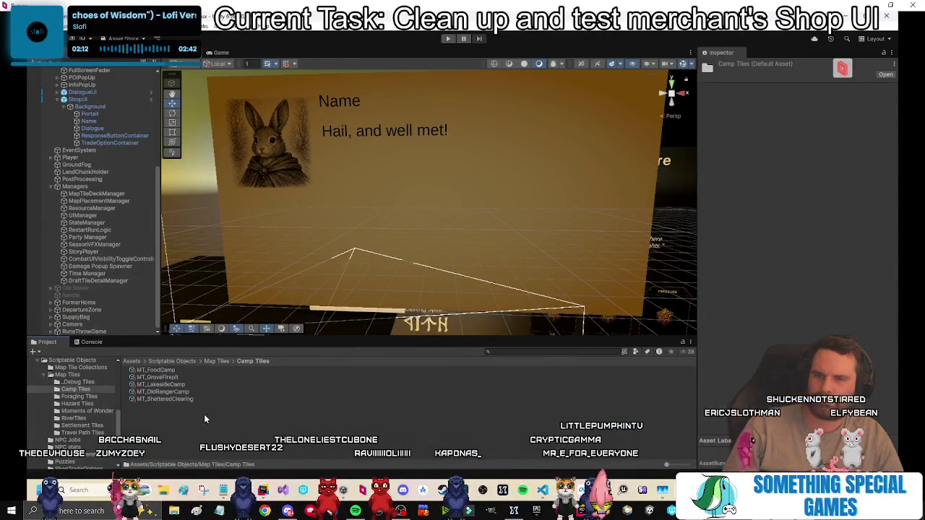
Navigate the Project panel to Assets > Prefabs > TileObjects.
click(167, 370)
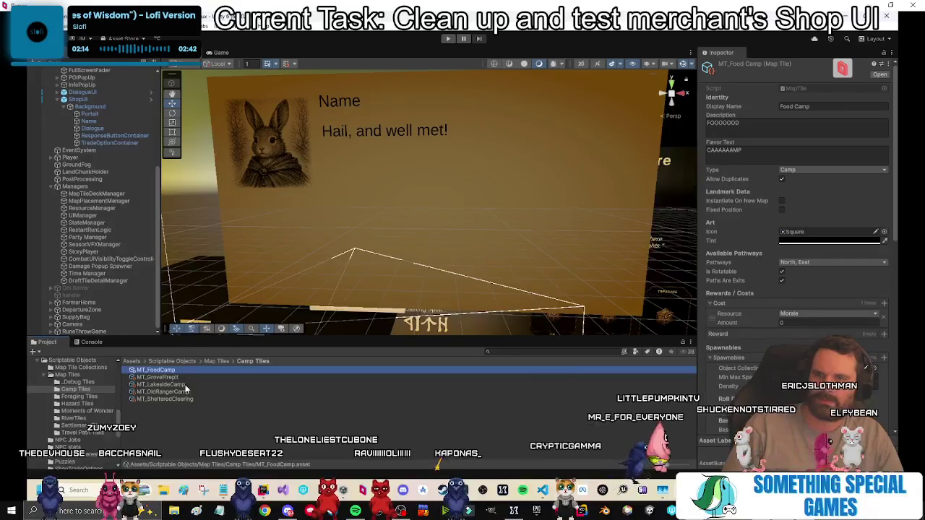
click(172, 361)
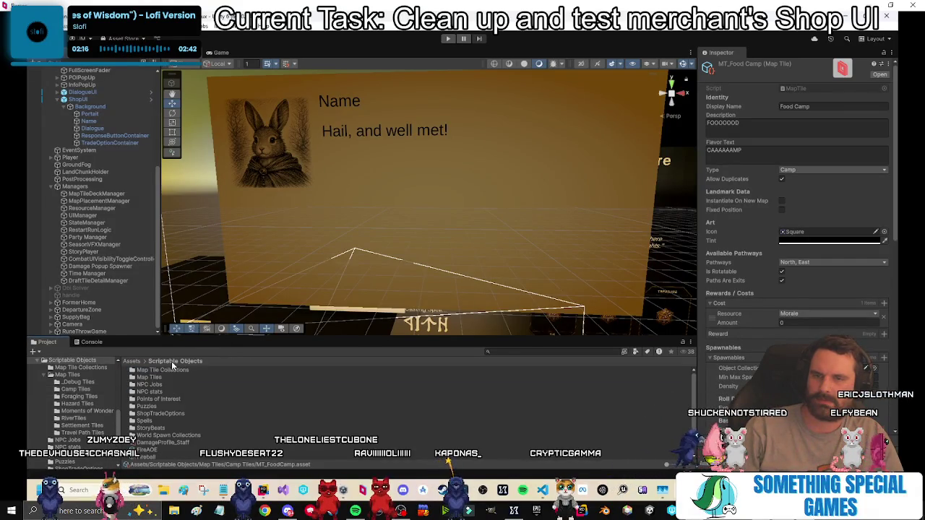
click(131, 361)
double_click(150, 393)
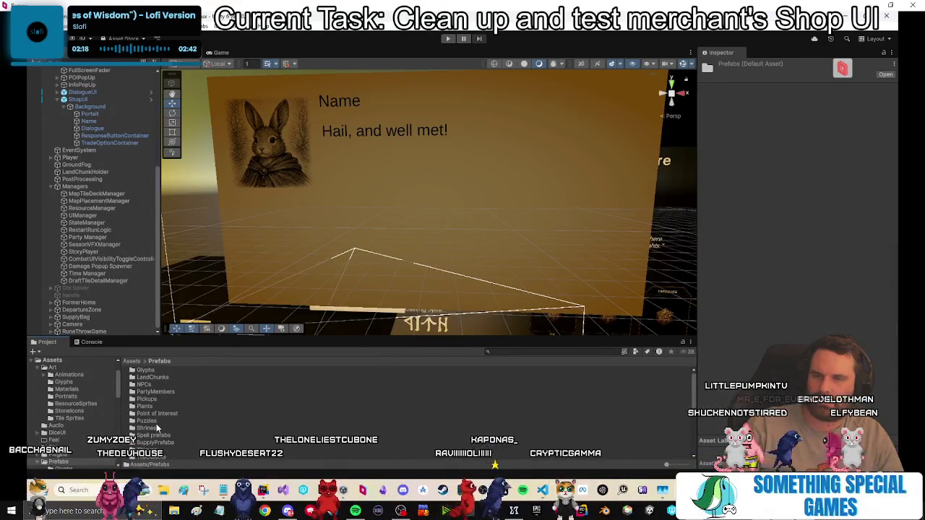
scroll(157, 426, down, 3)
double_click(153, 403)
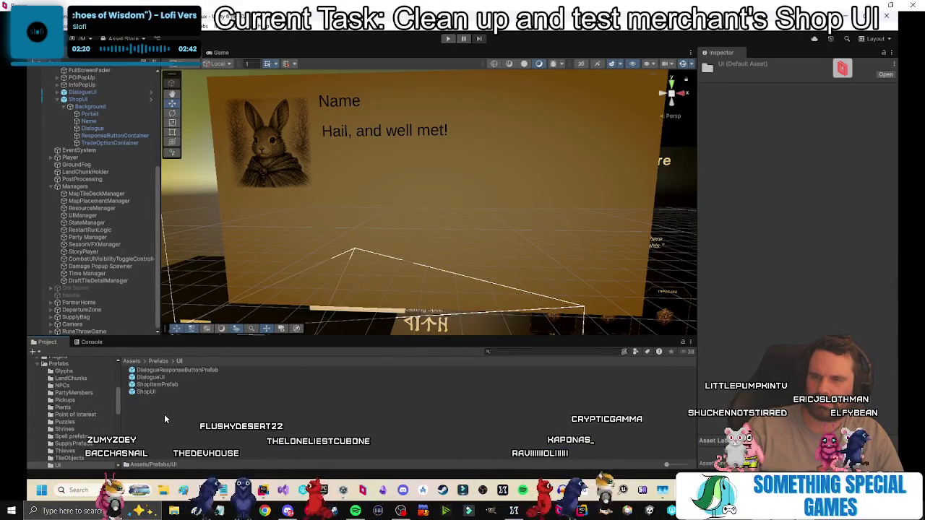
click(157, 361)
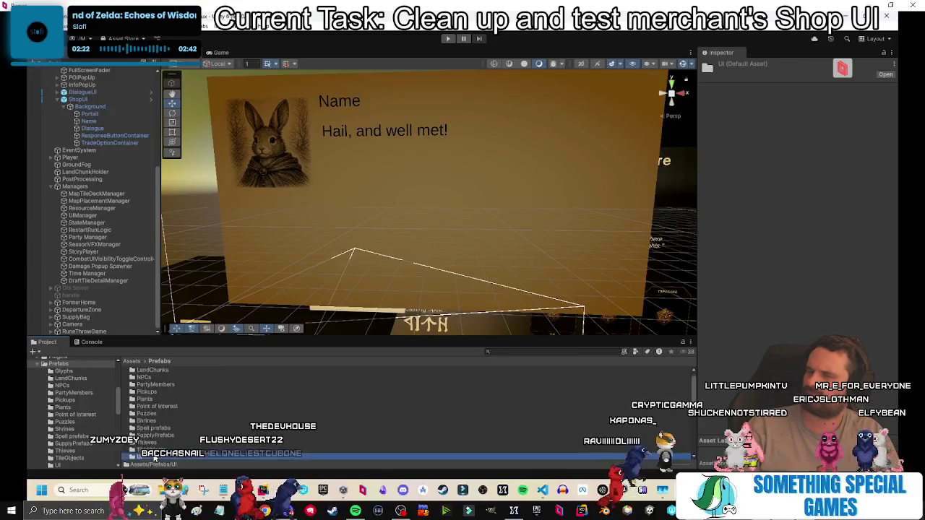
scroll(169, 409, down, 3)
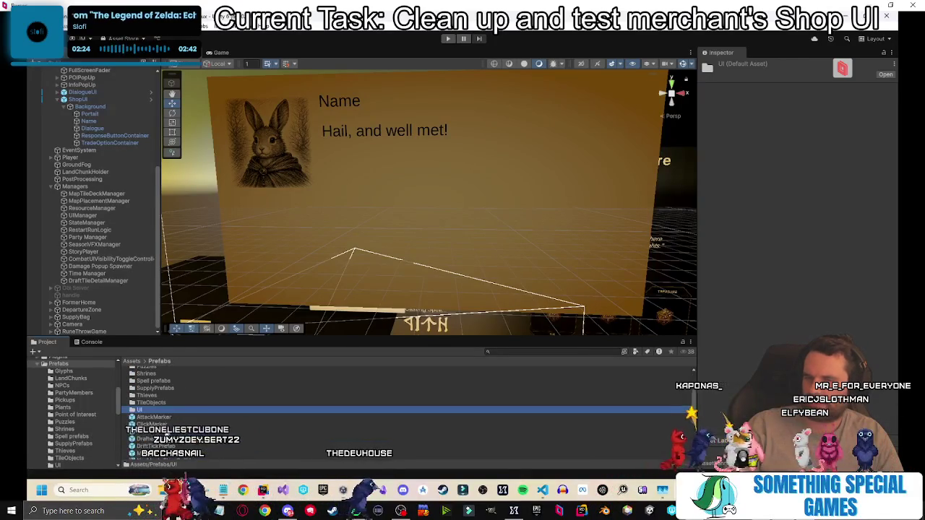
double_click(155, 403)
Select the Campsite prefab and open its script in Rider from the Inspector.
click(477, 370)
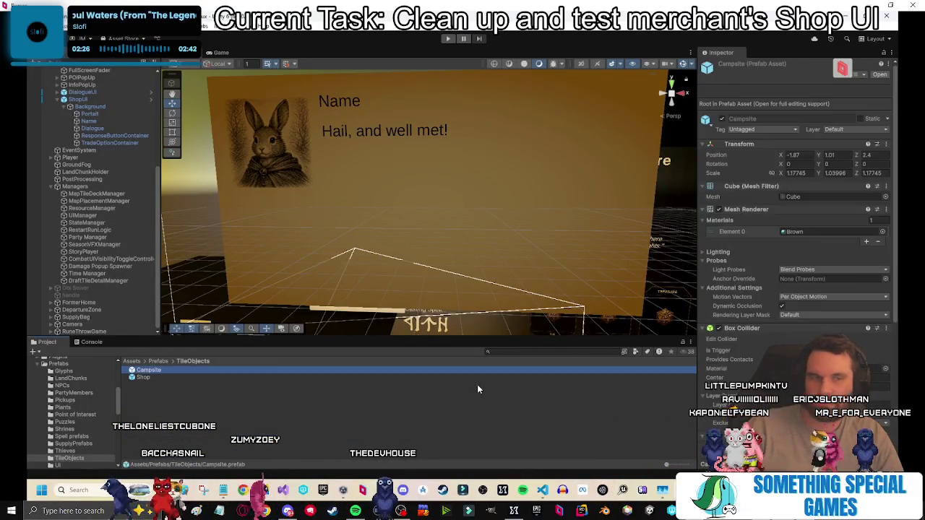
scroll(737, 284, down, 5)
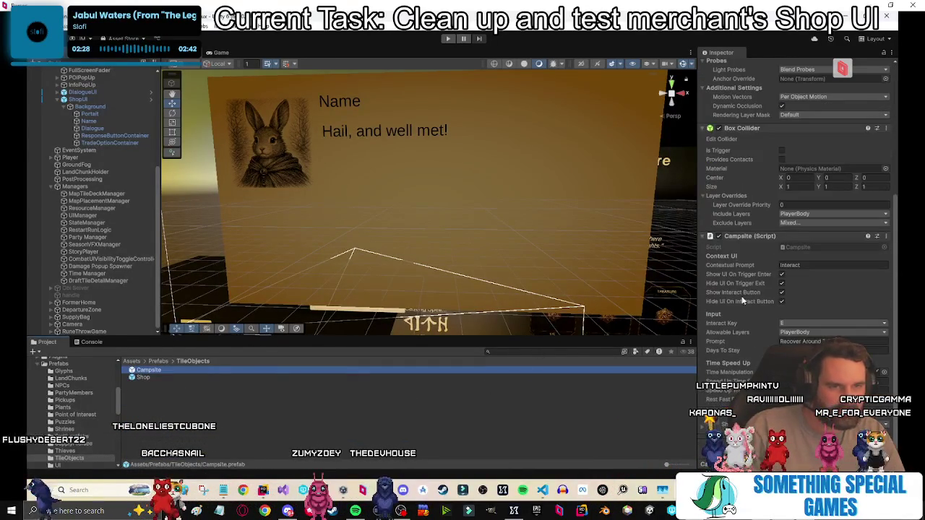
click(750, 372)
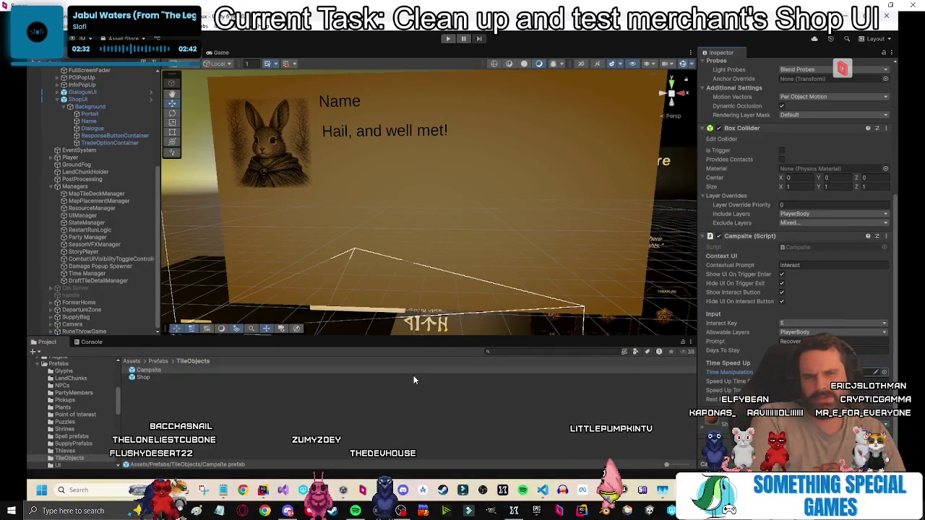
double_click(790, 248)
scroll(289, 286, down, 6)
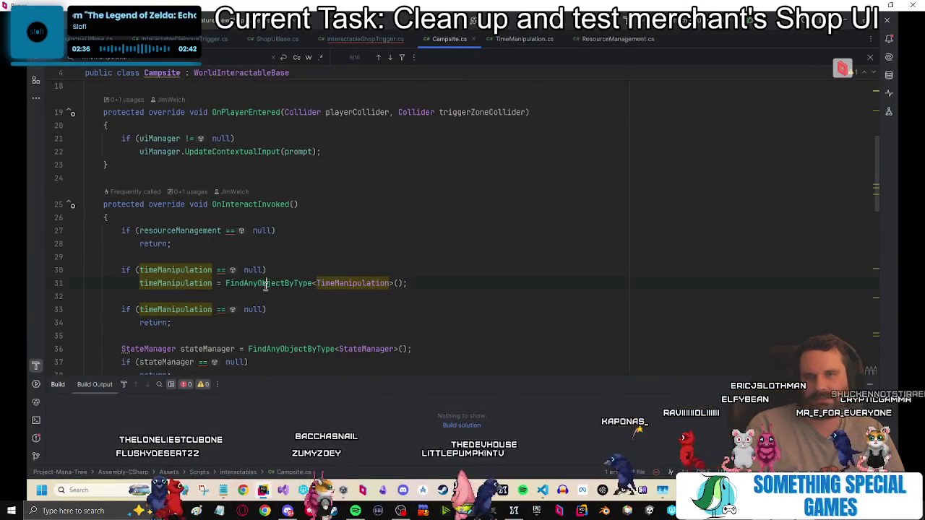
Switch from Campsite.cs to ShopUIBase.cs and jump to the TryApplyReward definition.
click(225, 282)
click(457, 272)
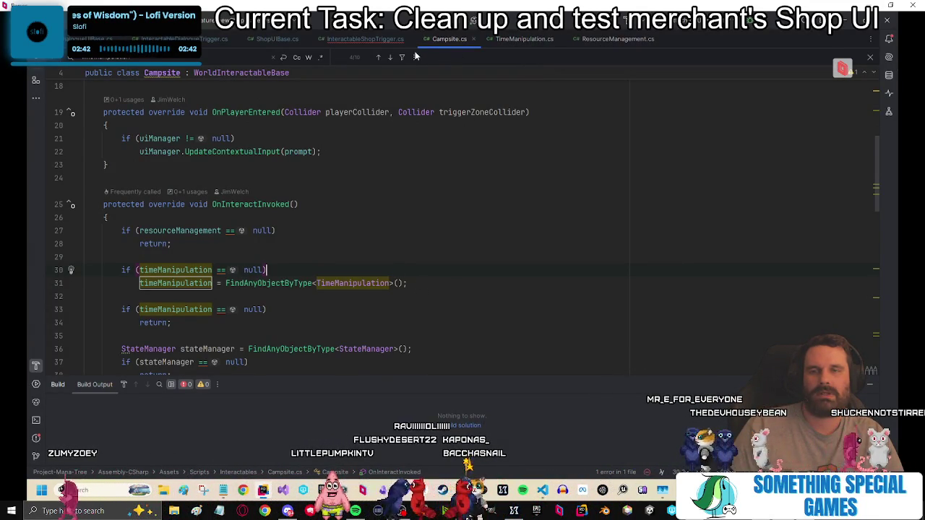
click(365, 39)
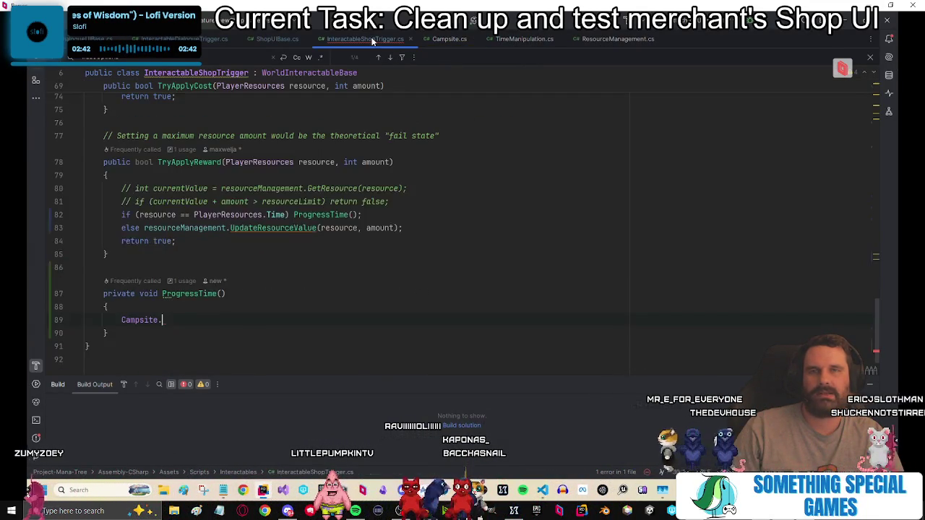
click(277, 39)
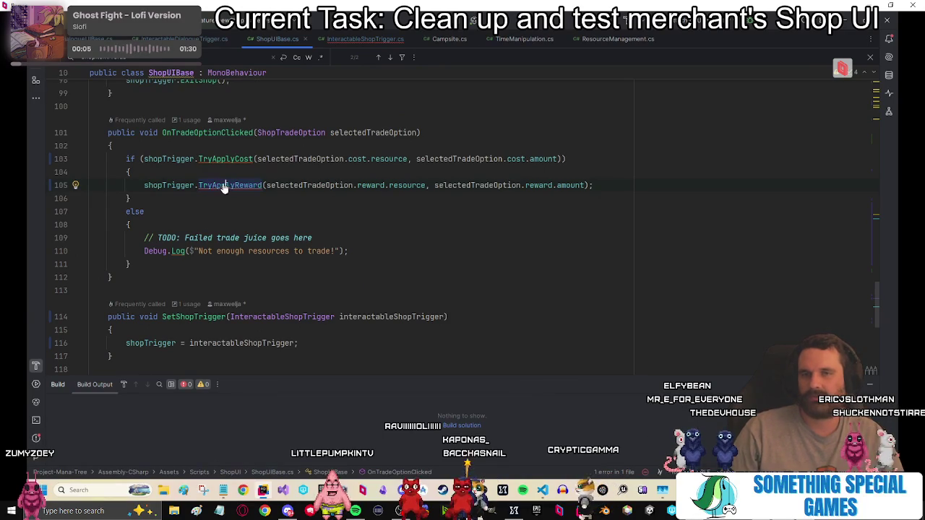
ctrl+click(224, 186)
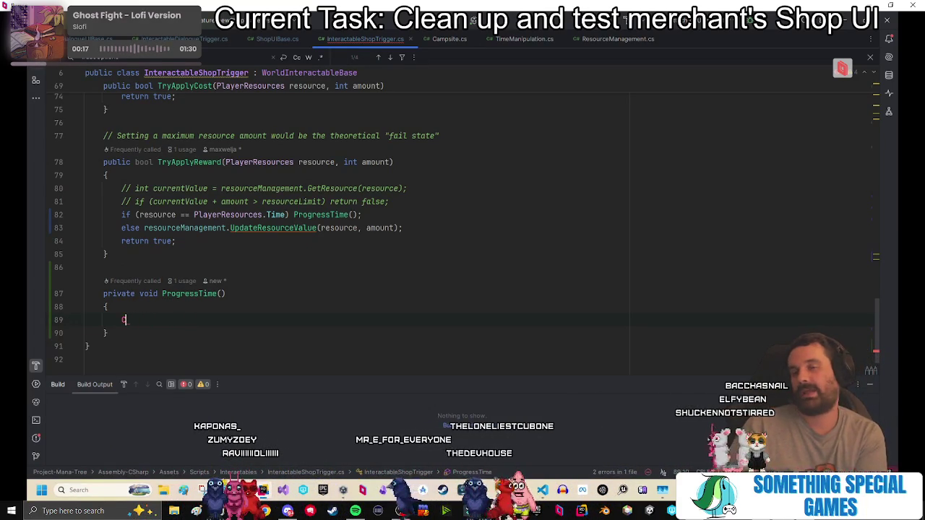
Add the FindAnyObjectByType<TimeManipulation>() lookup and start a timeManipulation.SetSpeedUpActive( call.
text(TimeManip)
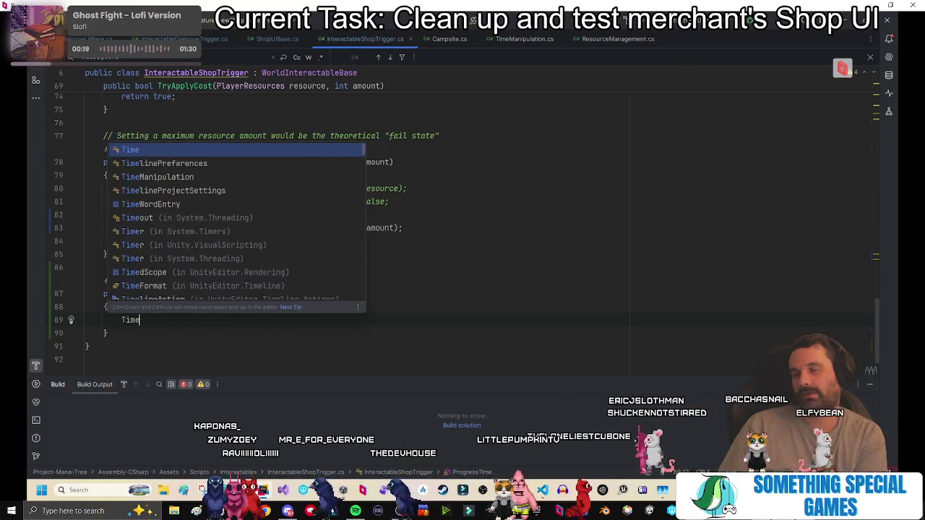
key(Tab)
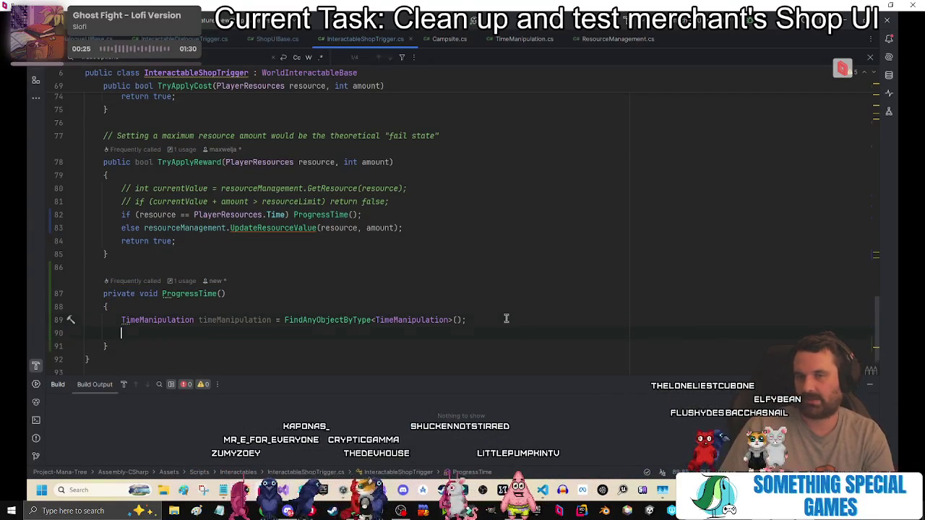
key(Return)
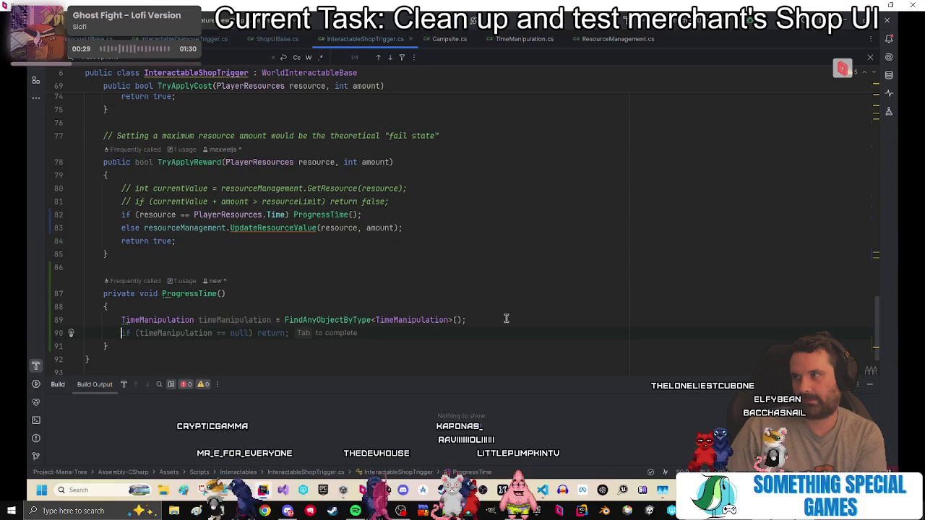
text(Camp)
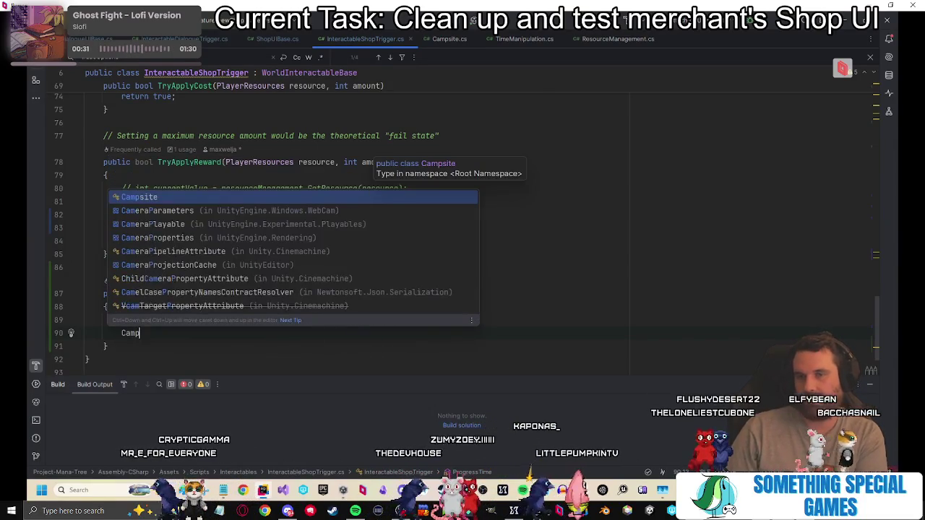
text(si.)
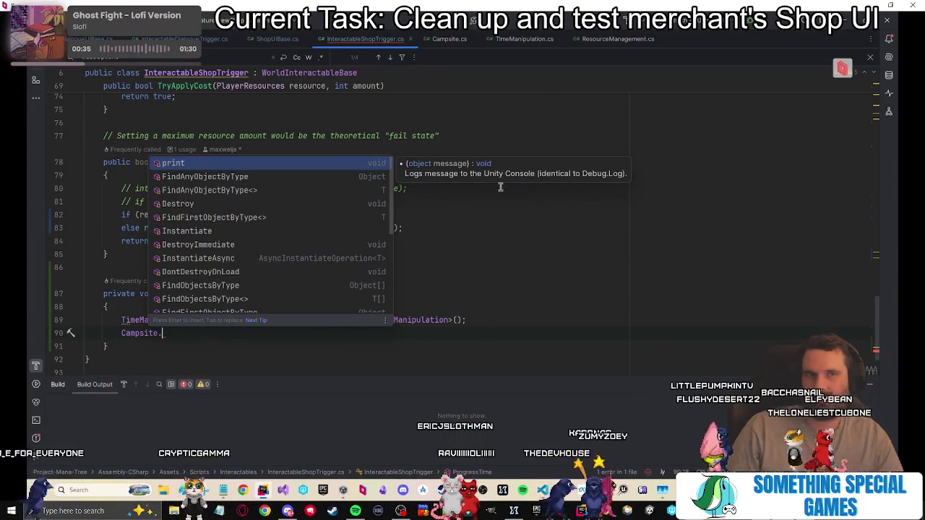
text(Sp)
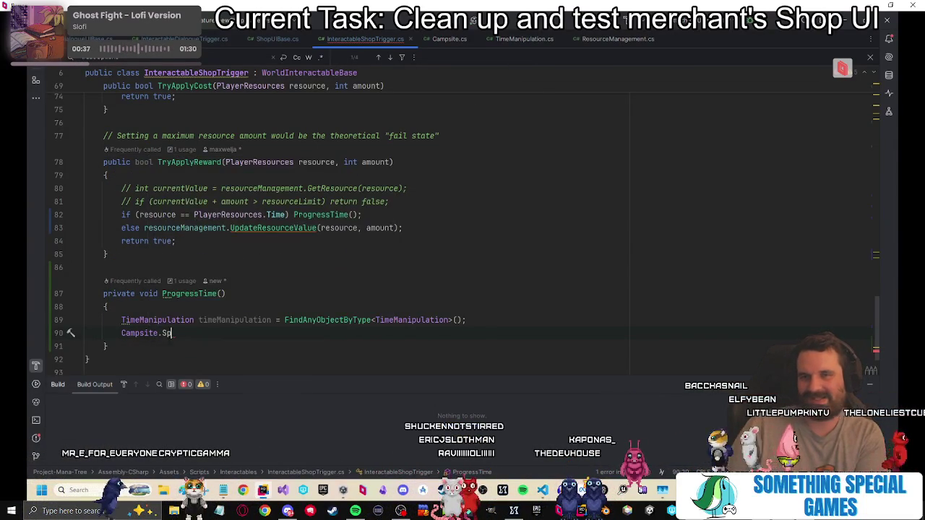
text(timeman)
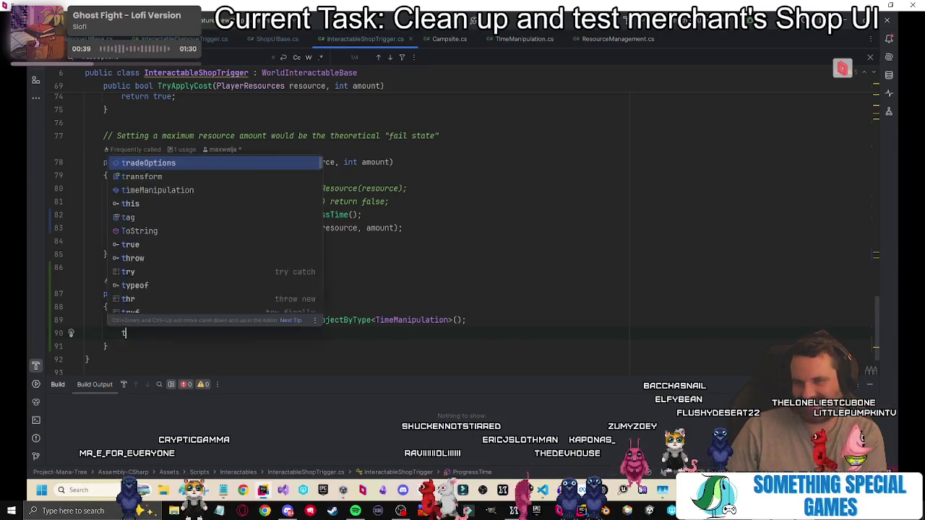
key(Return)
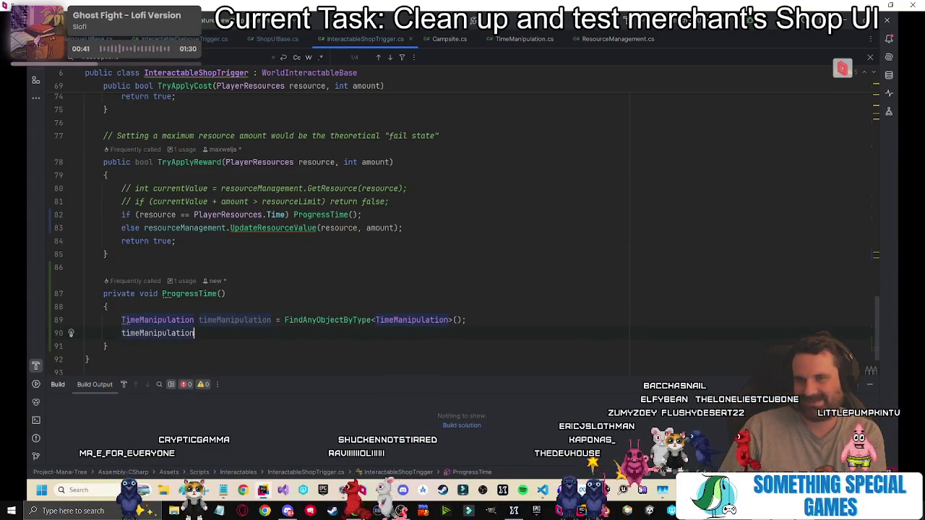
text(.)
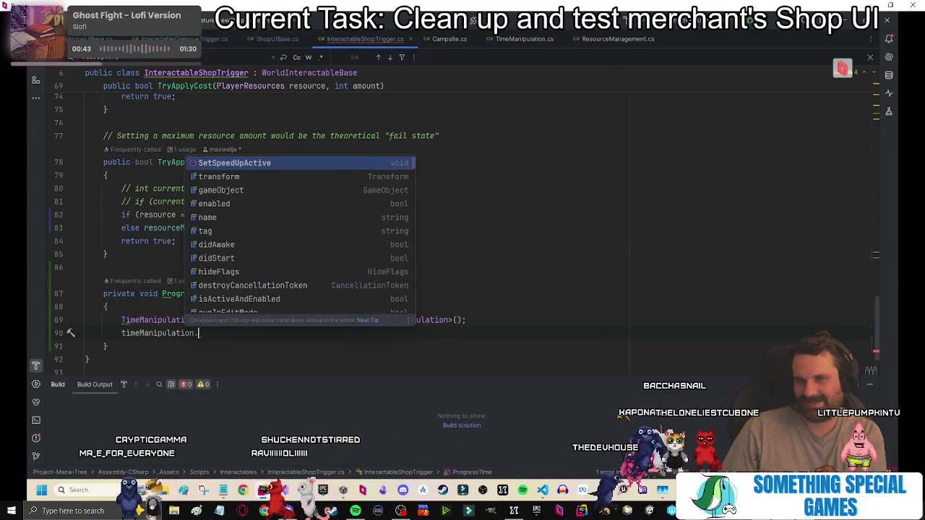
key(Return)
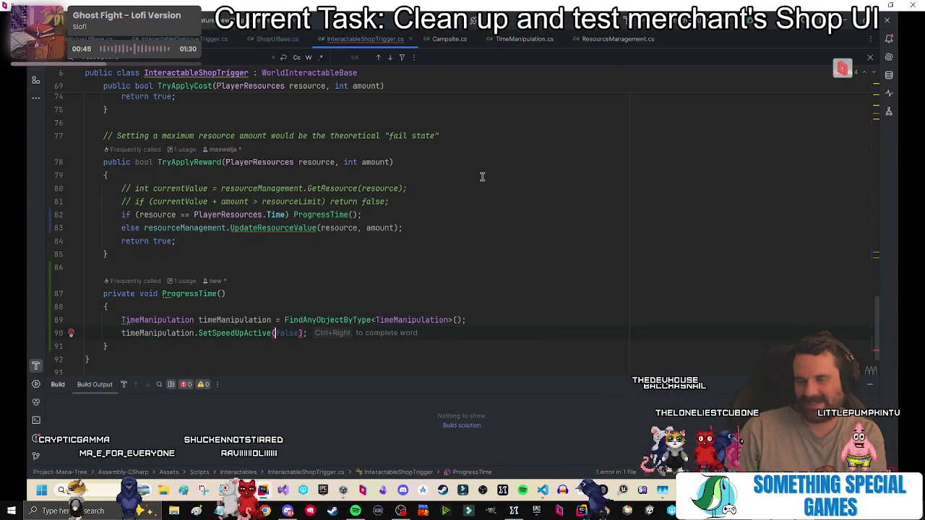
scroll(433, 94, up, 1)
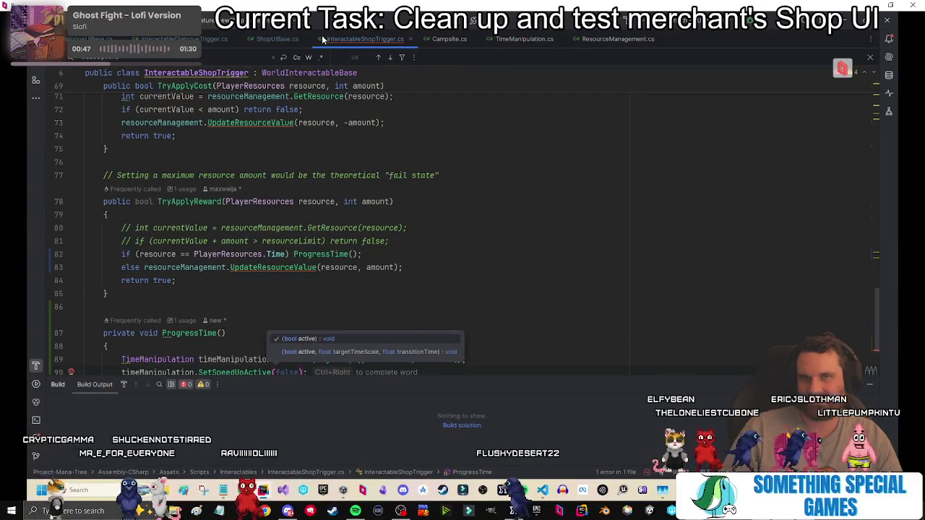
Inspect the SetSpeedUpActive and speedUpTimeScale declarations used on Campsite.cs line 56.
click(449, 39)
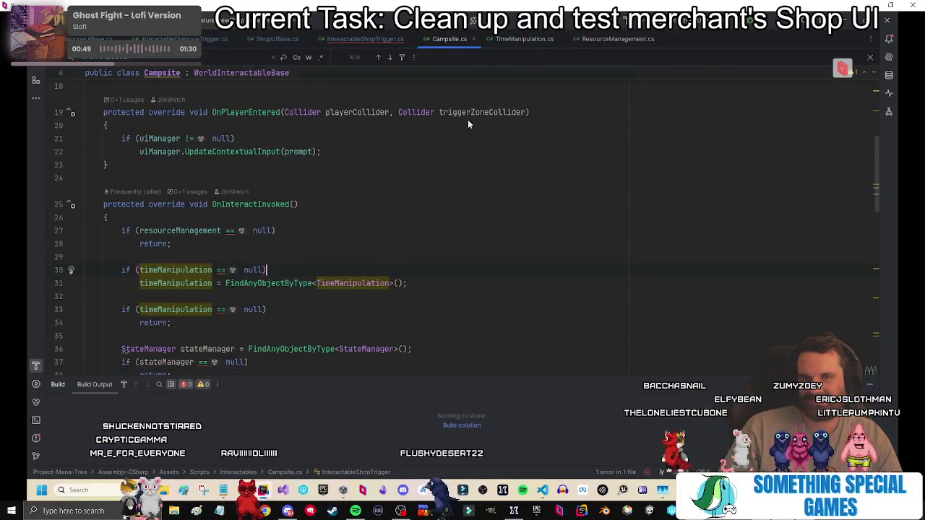
scroll(480, 213, down, 5)
scroll(475, 218, down, 1)
scroll(469, 220, down, 1)
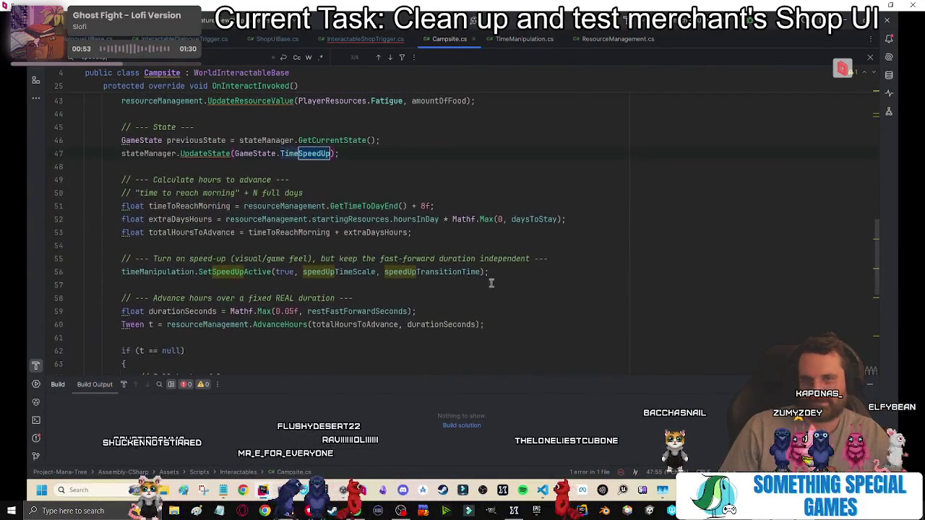
ctrl+click(264, 275)
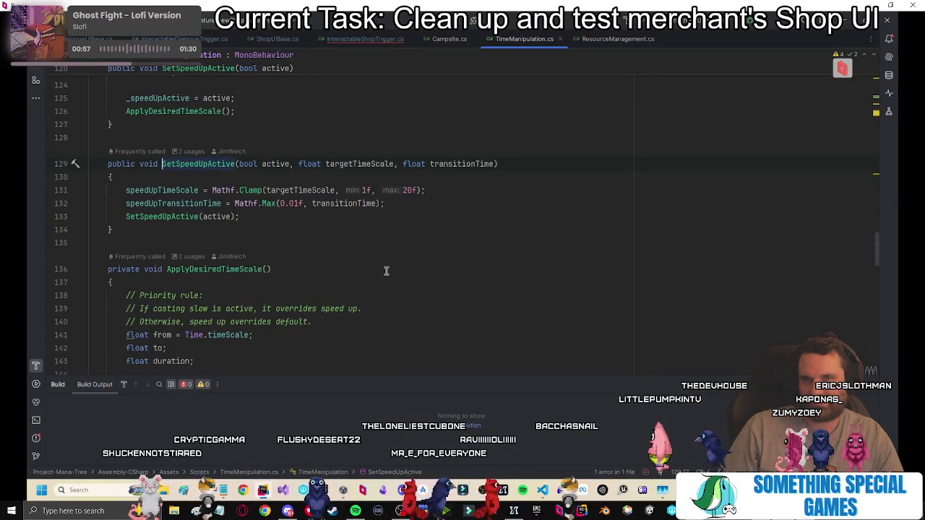
key(ctrl+alt+Left)
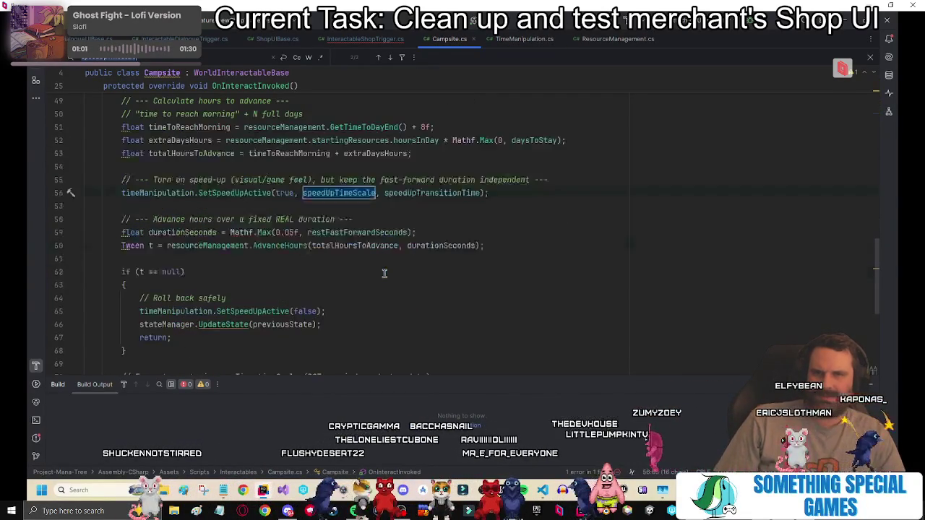
ctrl+click(374, 272)
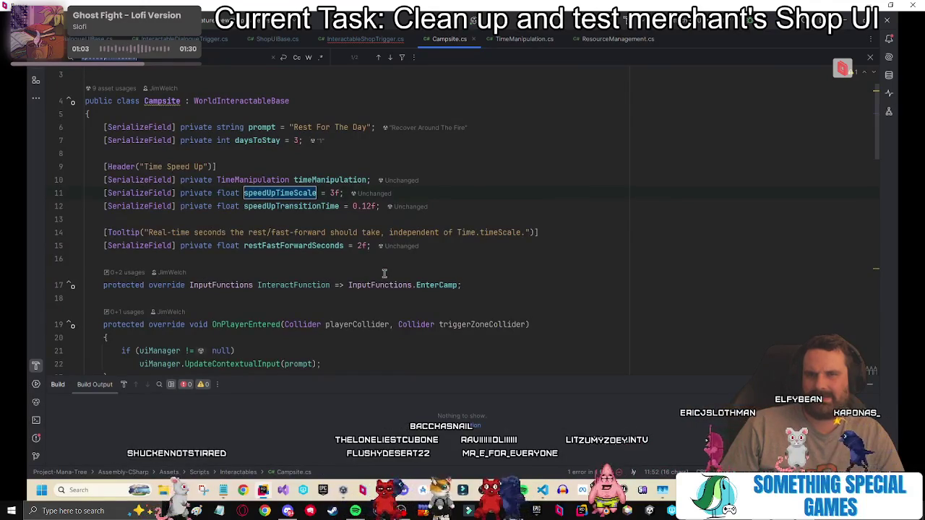
key(ctrl+alt+Left)
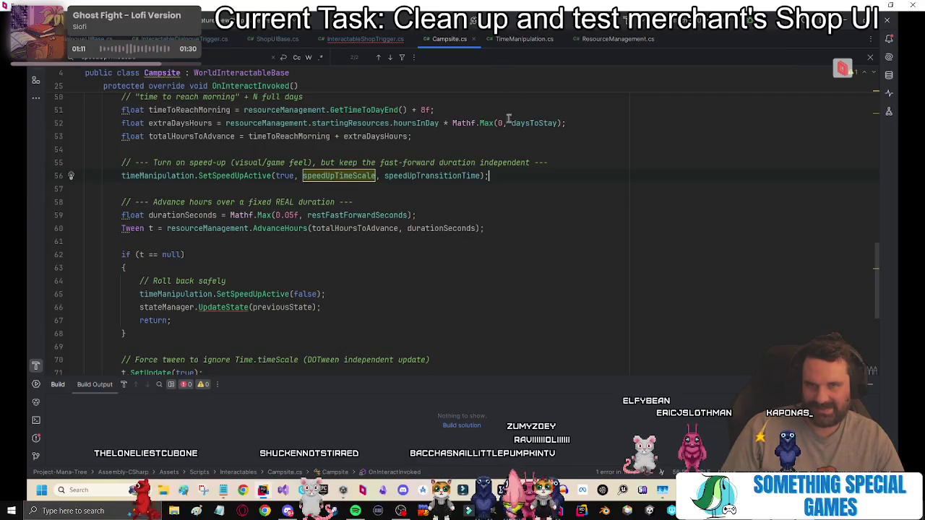
Select the timeToReachMorning line, check SetSpeedUpActive's parameters, and return to TryApplyReward.
triple_click(464, 110)
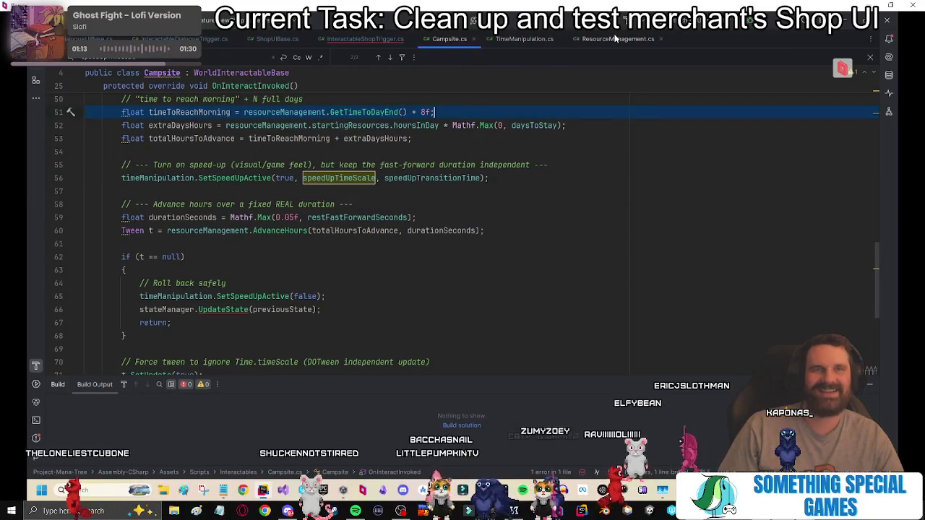
click(492, 39)
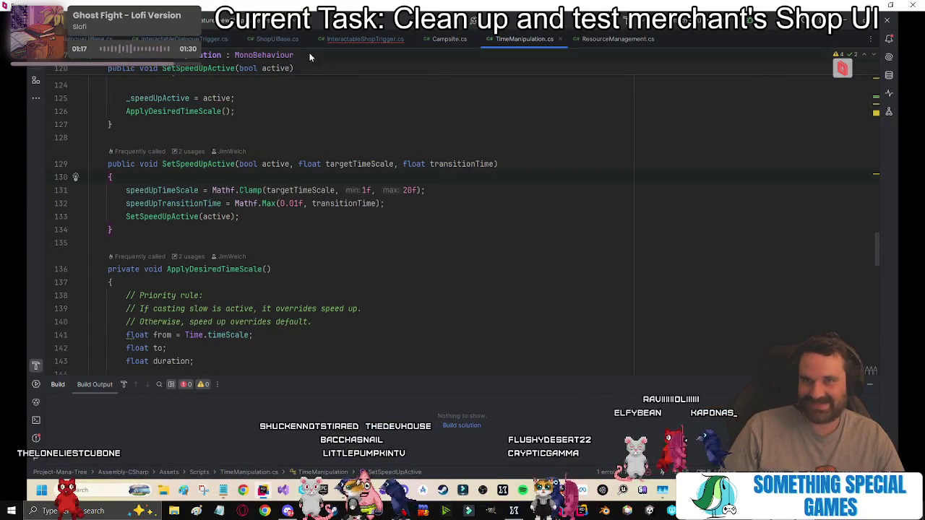
click(282, 39)
key(F12)
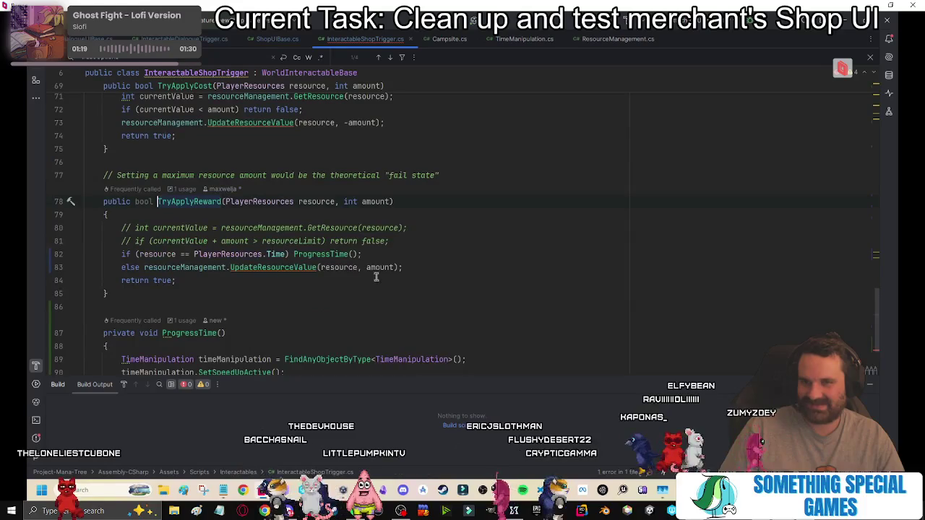
Paste the timeToReachMorning calculation into ProgressTime's body.
scroll(405, 230, down, 1)
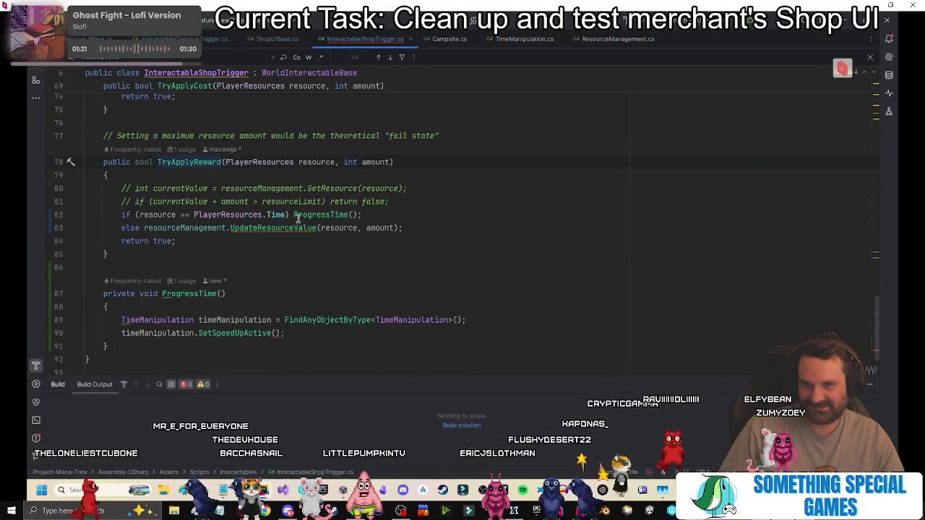
scroll(310, 253, down, 2)
click(393, 240)
key(Return)
key(Tab)
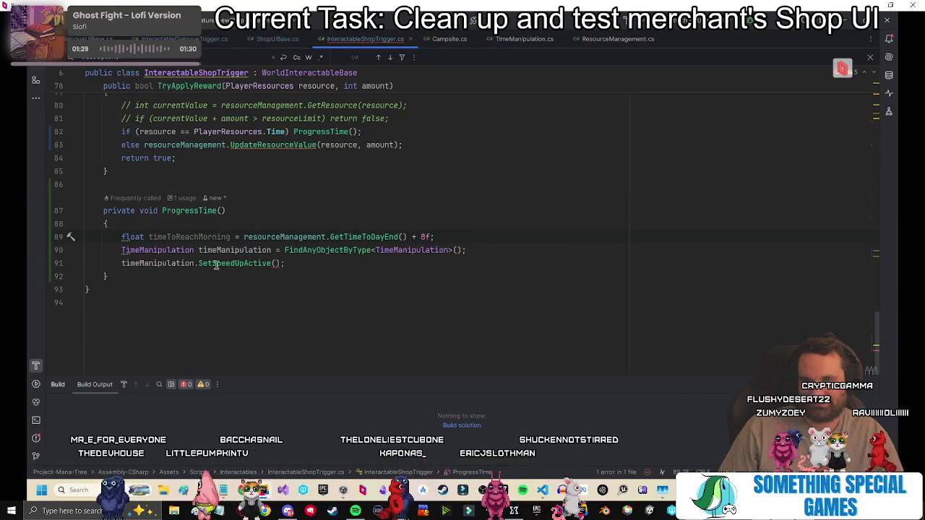
Complete the call as SetSpeedUpActive(true, 3f, timeToReachMorning).
click(275, 263)
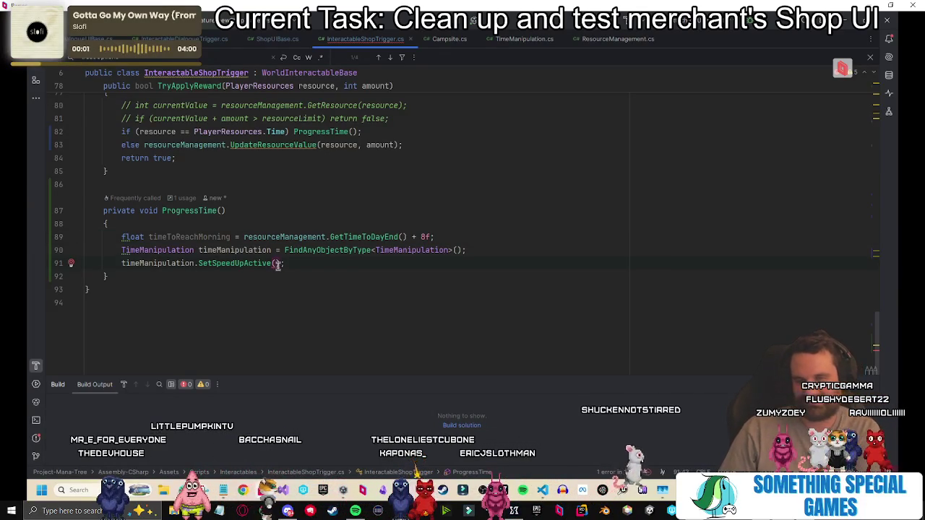
text(tim)
double_click(289, 263)
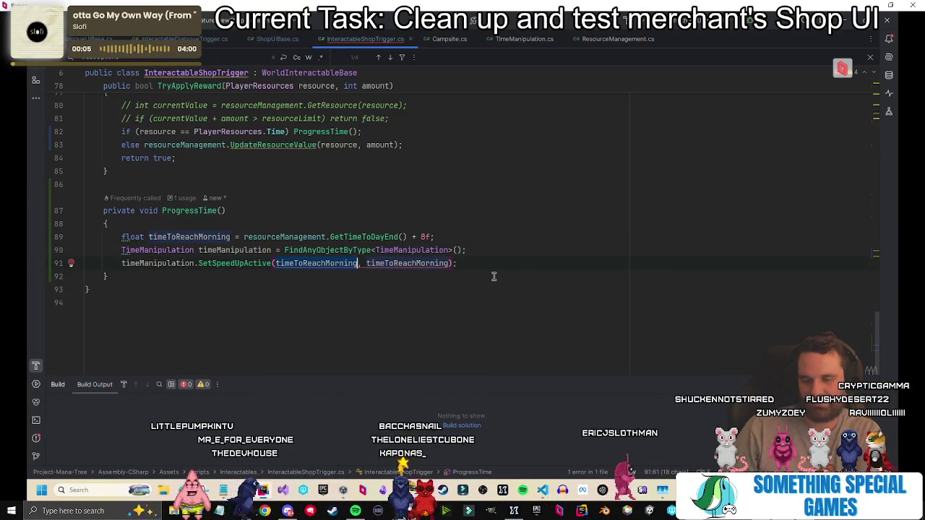
text(speedUpScale)
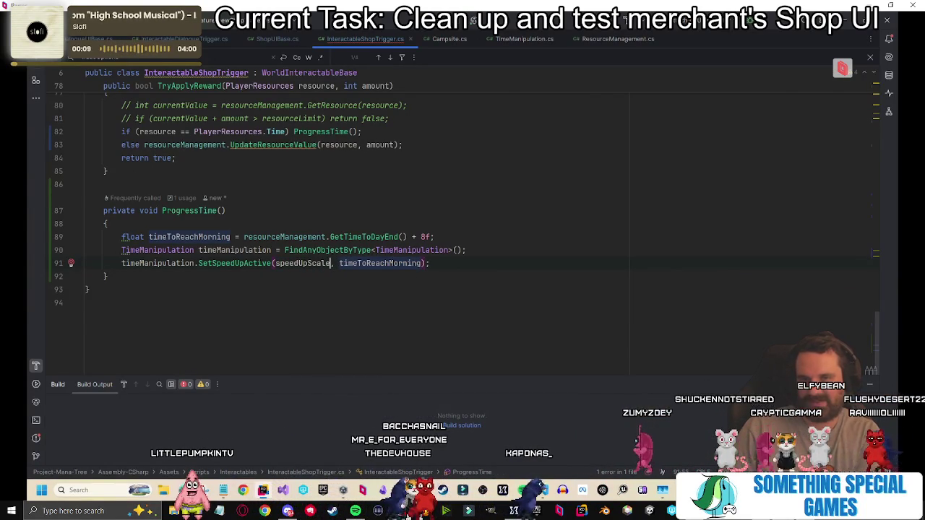
click(449, 227)
key(Return)
text(float)
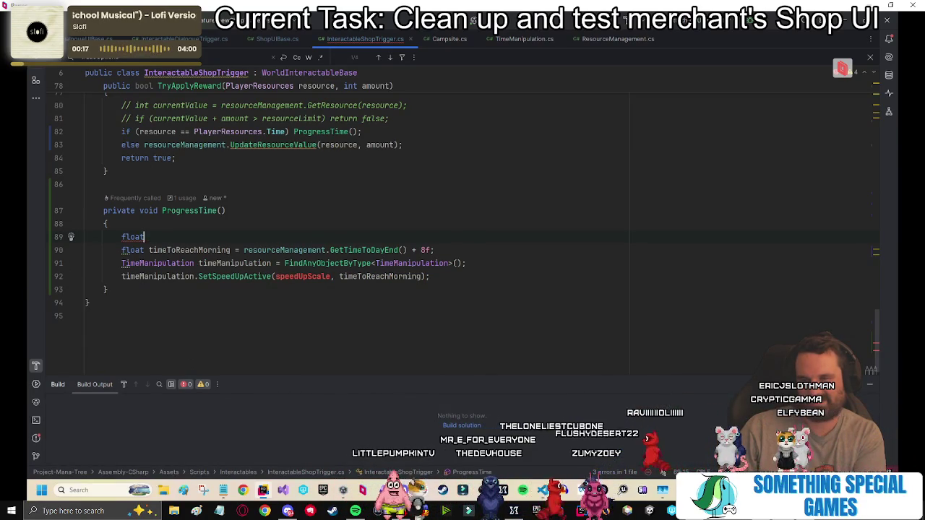
key(ctrl+z)
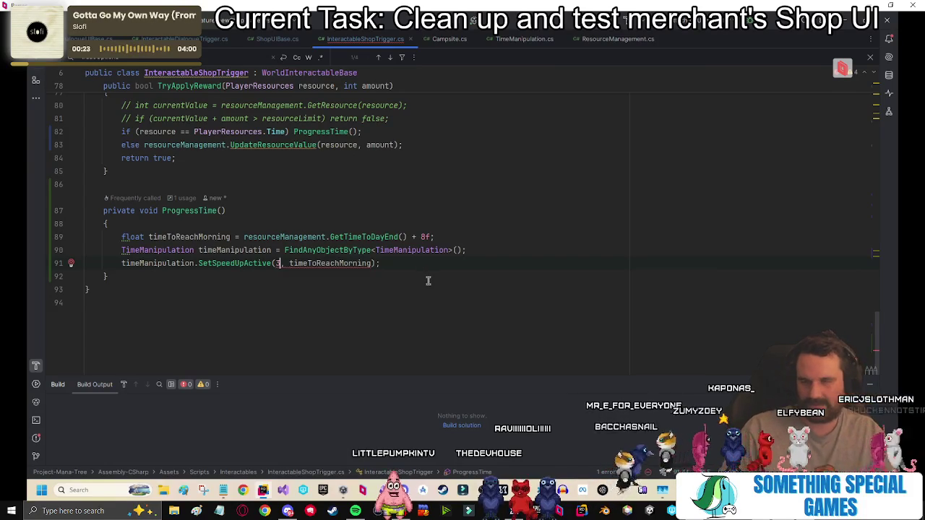
text(true,)
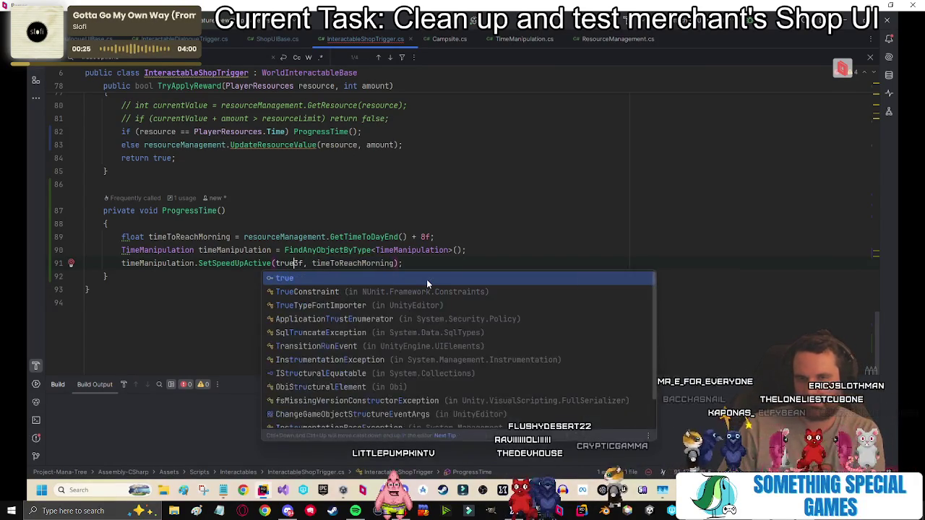
click(527, 250)
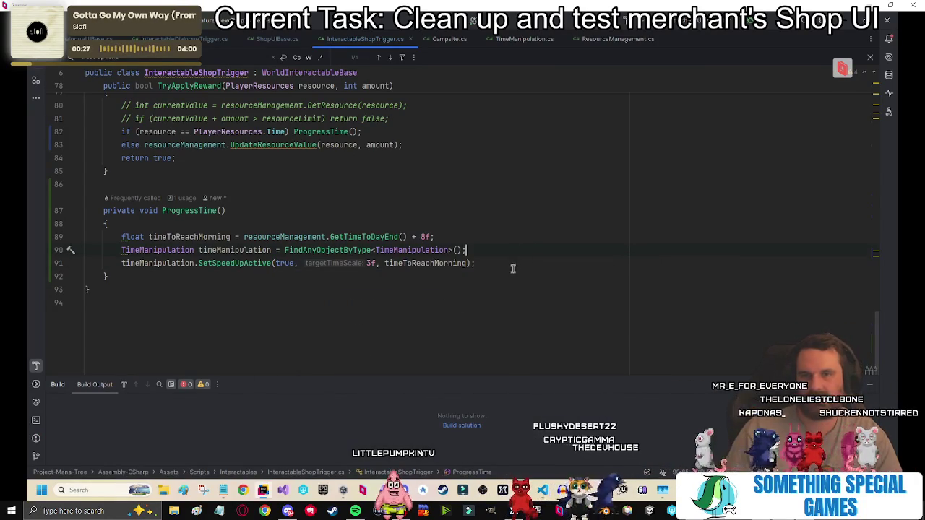
scroll(324, 267, up, 2)
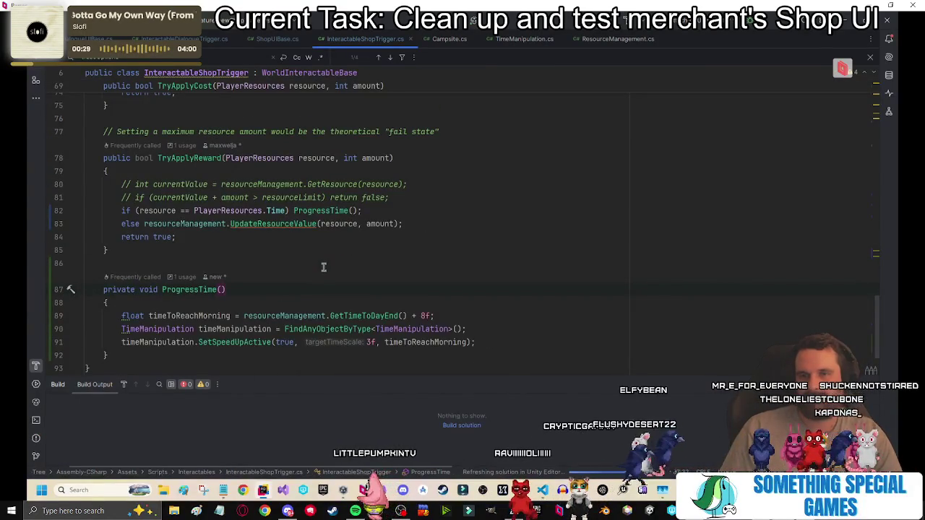
Select TryApplyReward's Time check line and make room at the top of TryApplyCost.
scroll(324, 268, up, 1)
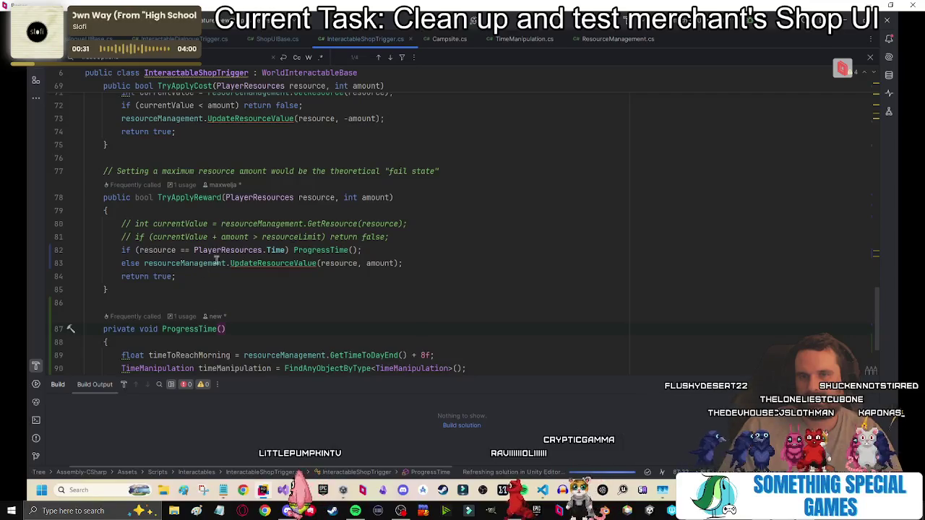
click(334, 197)
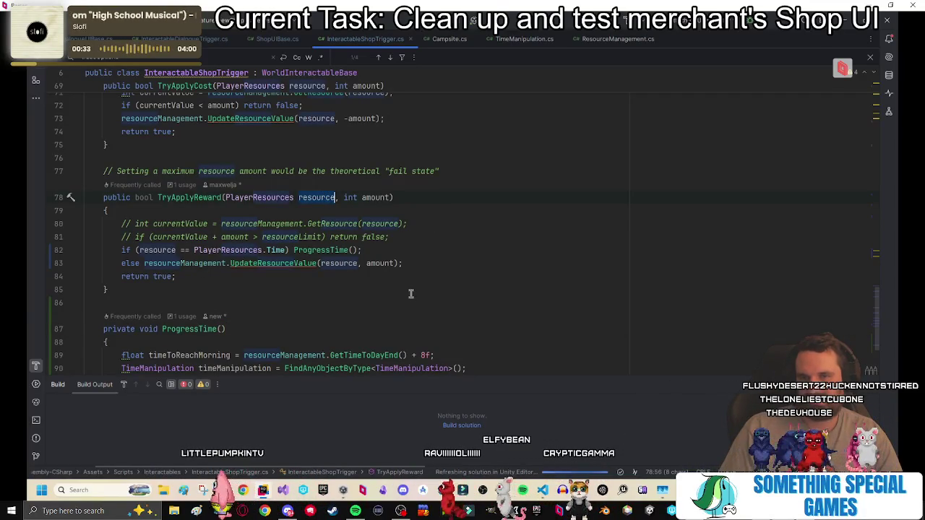
scroll(444, 271, up, 2)
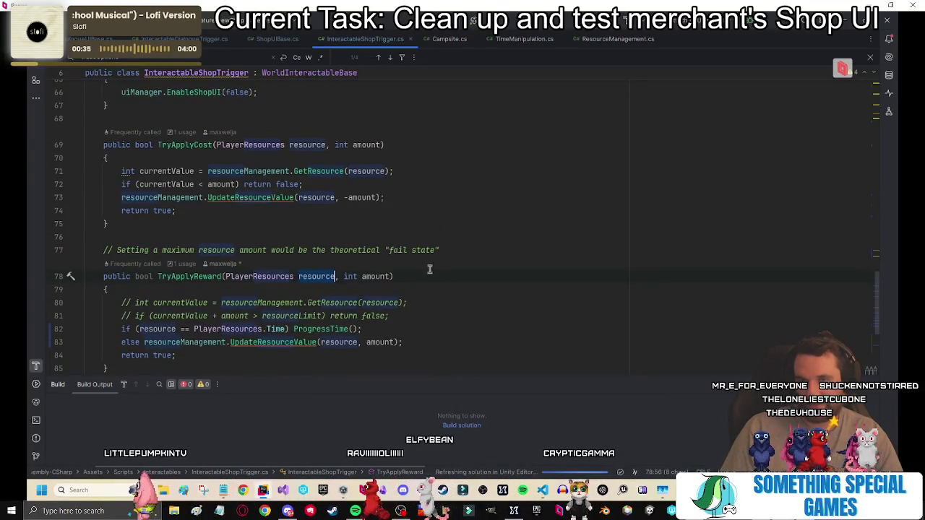
scroll(394, 299, down, 1)
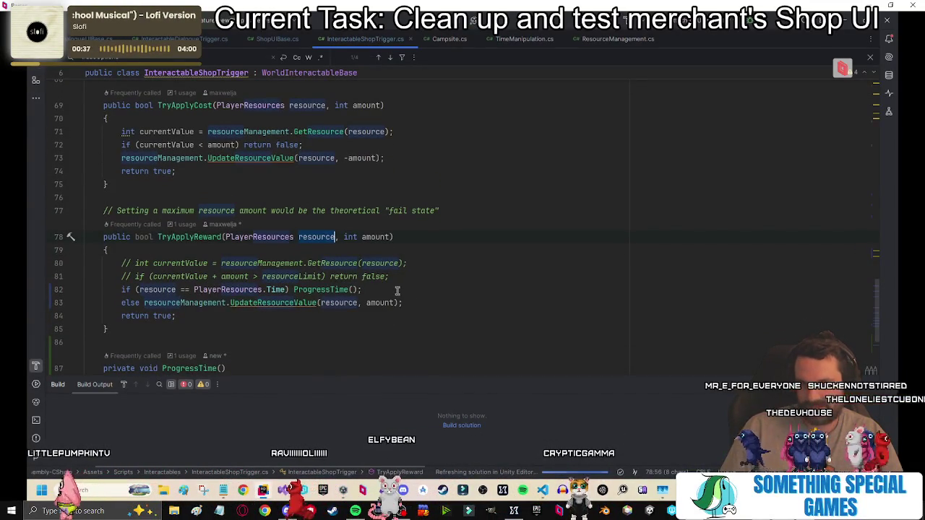
drag(398, 291, 418, 280)
key(ctrl+c)
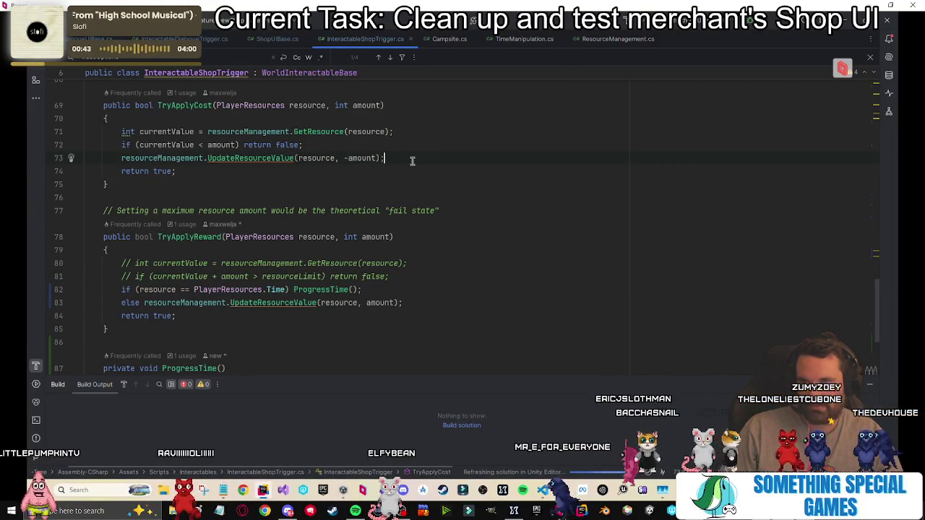
click(373, 147)
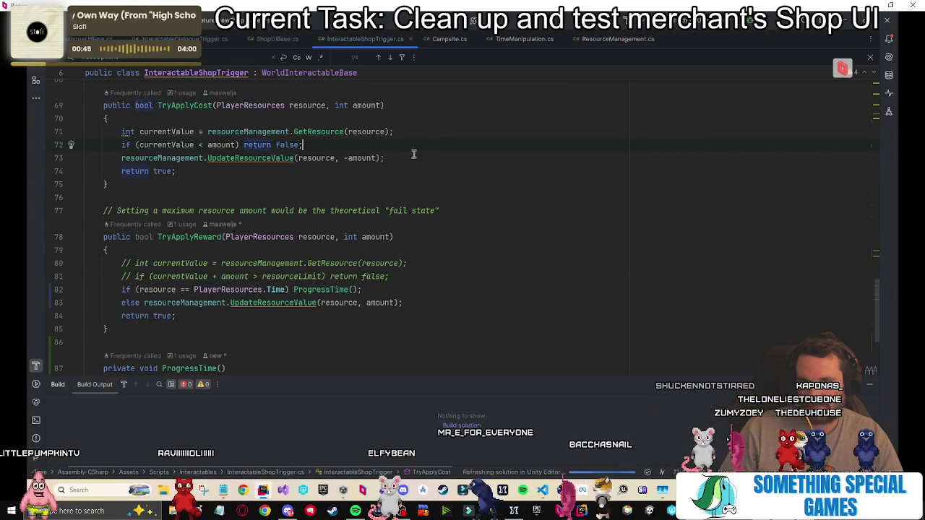
key(Return)
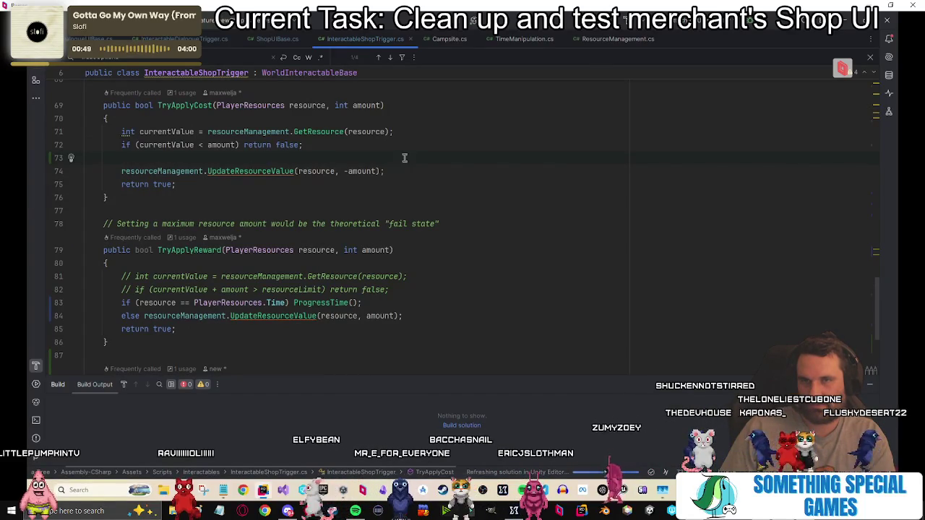
key(BackSpace)
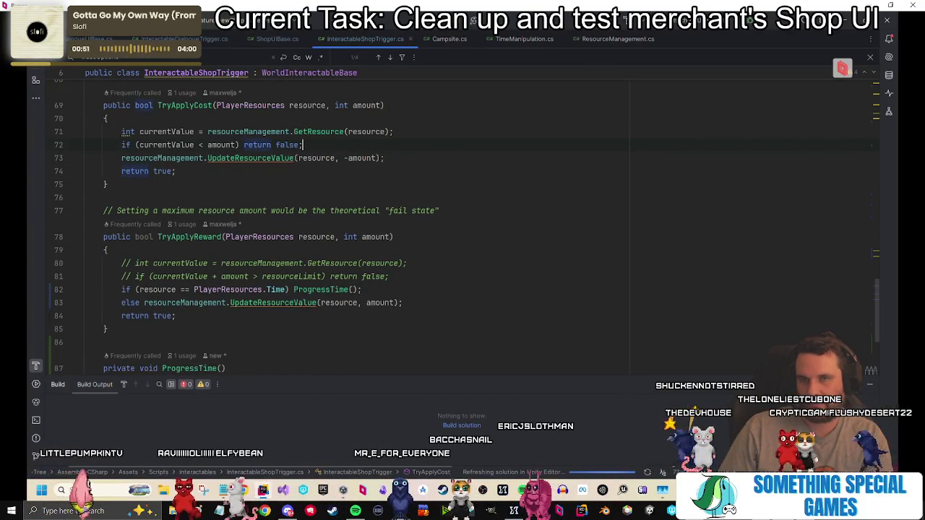
key(Up)
key(Up)
Paste the Time check into TryApplyCost and wrap its ProgressTime() call in braces.
key(Return)
key(ctrl+v)
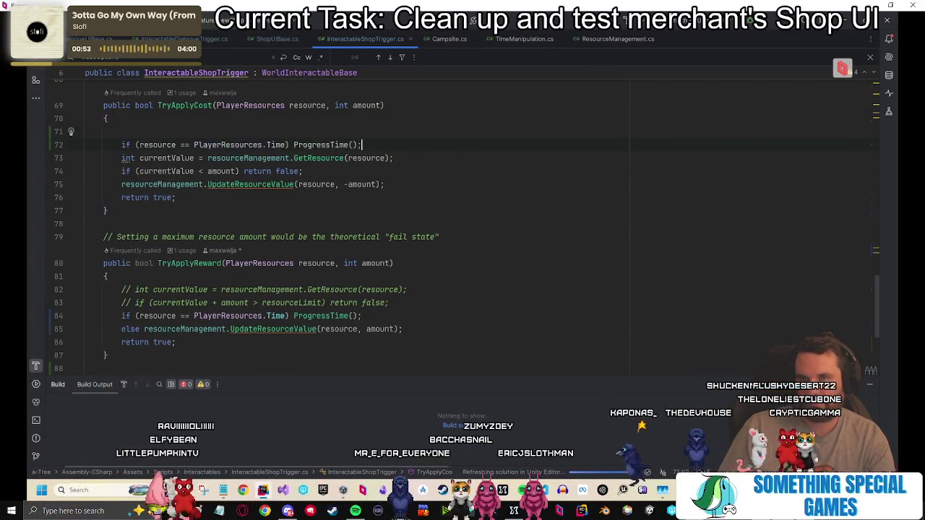
key(BackSpace)
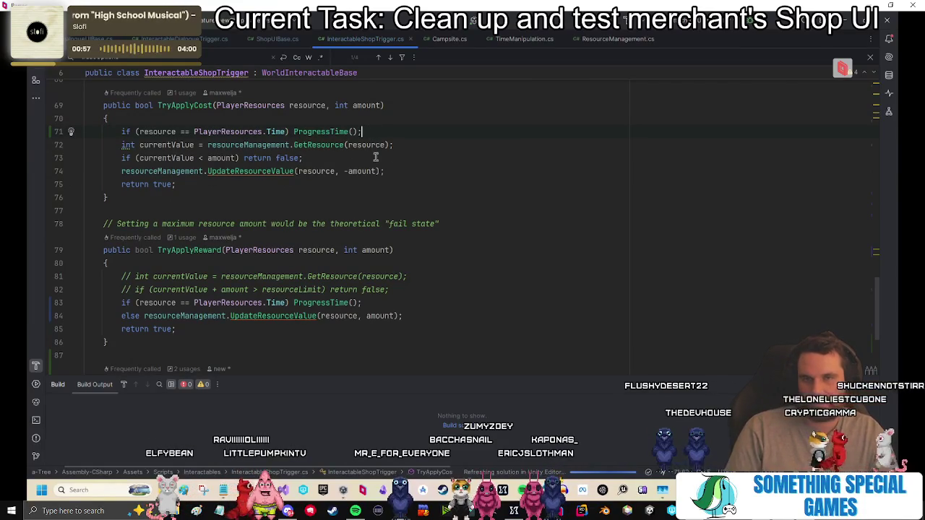
key(Return)
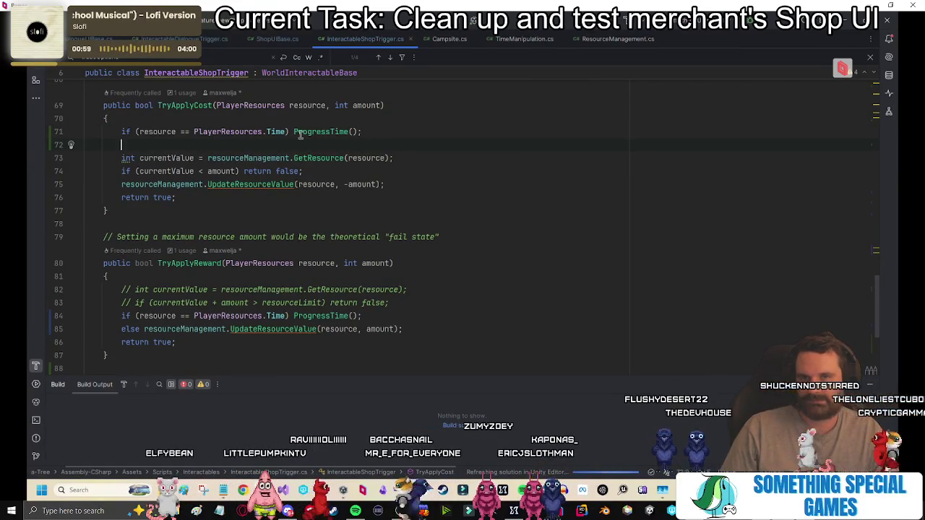
click(290, 132)
text({)
click(520, 132)
text(})
key(Return)
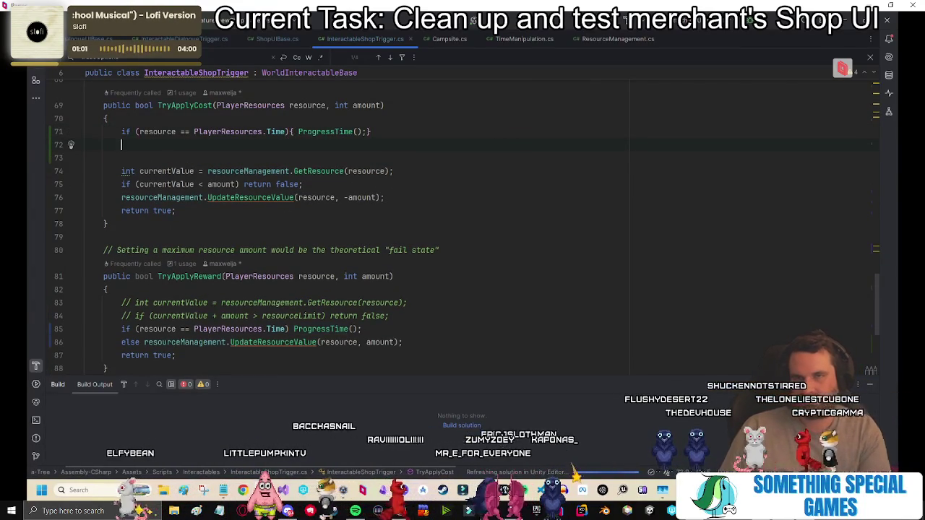
key(Up)
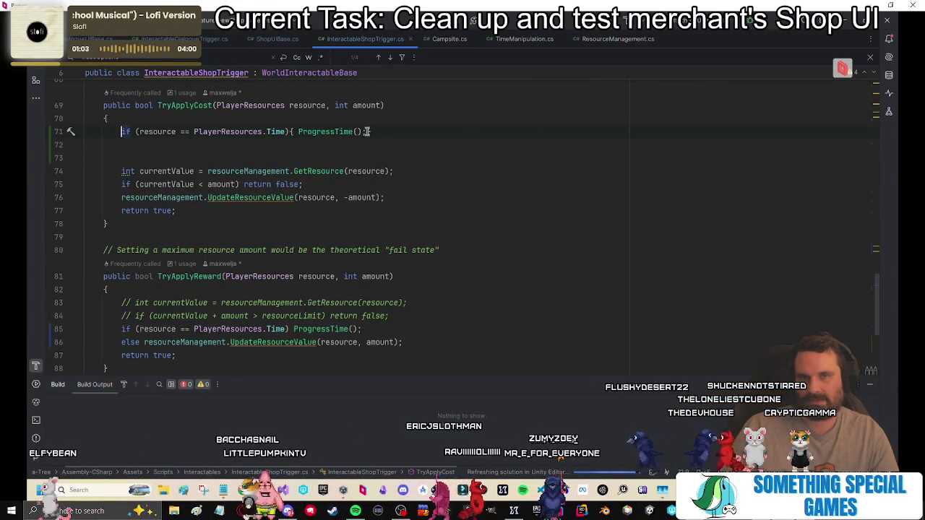
Expand the Time block onto multiple lines and add return true; after ProgressTime().
click(296, 131)
key(Return)
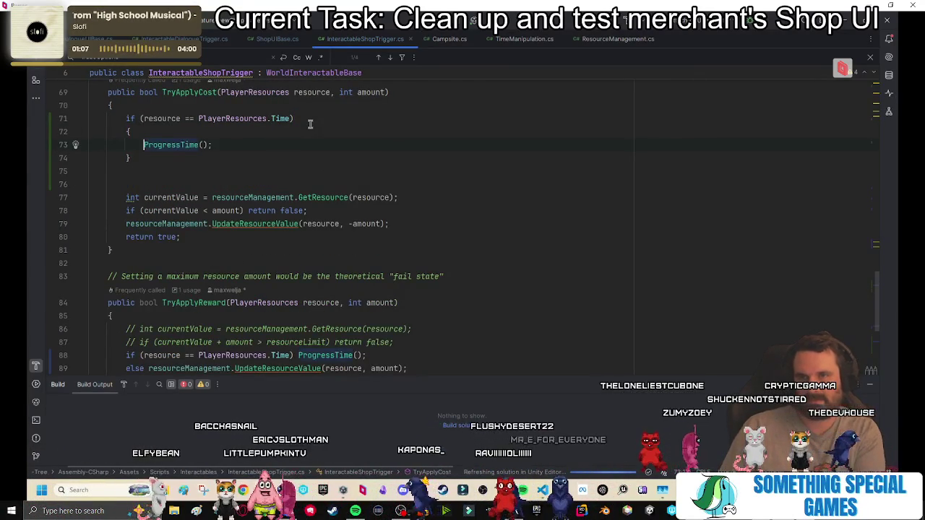
key(End)
key(Return)
text(return true;)
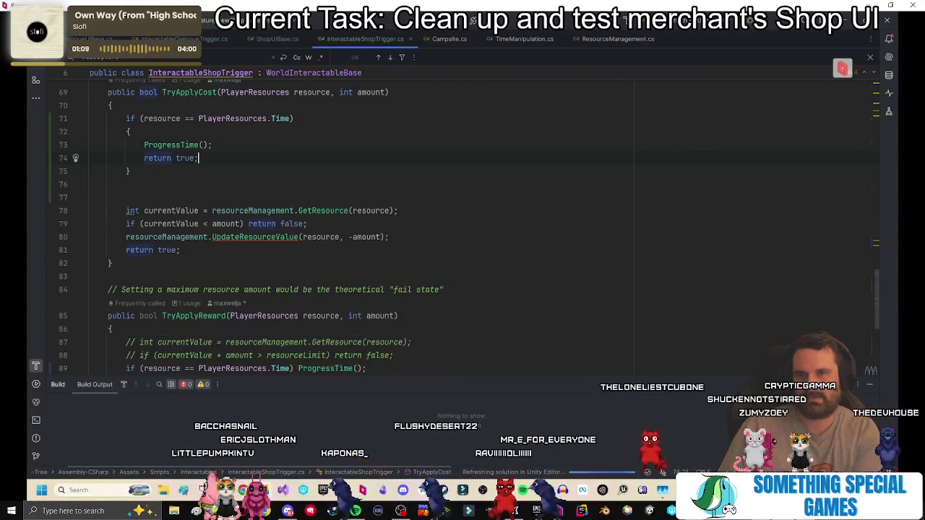
click(183, 175)
key(Delete)
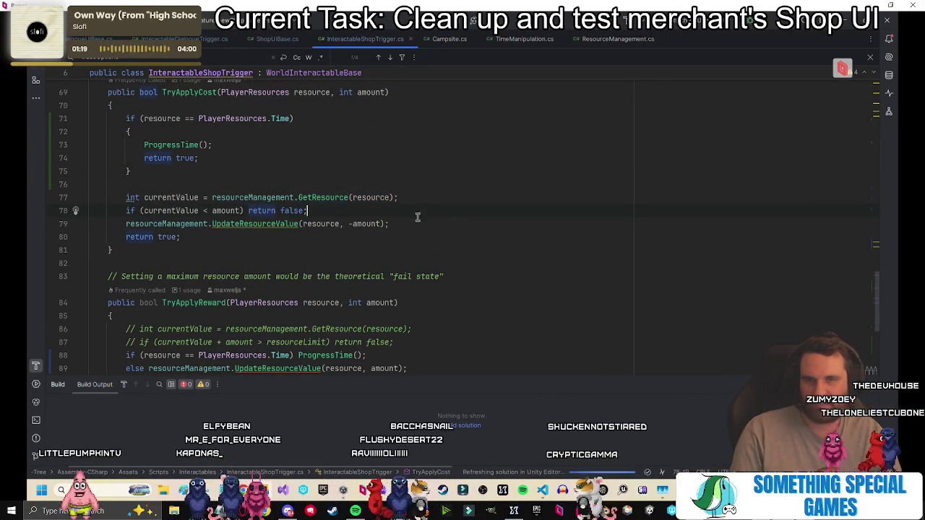
click(398, 156)
scroll(314, 195, up, 2)
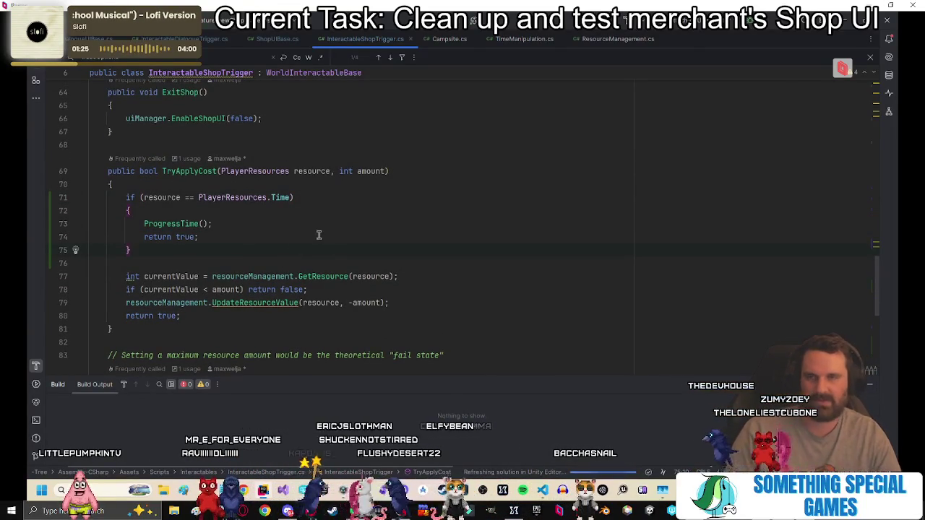
scroll(504, 199, down, 6)
click(304, 224)
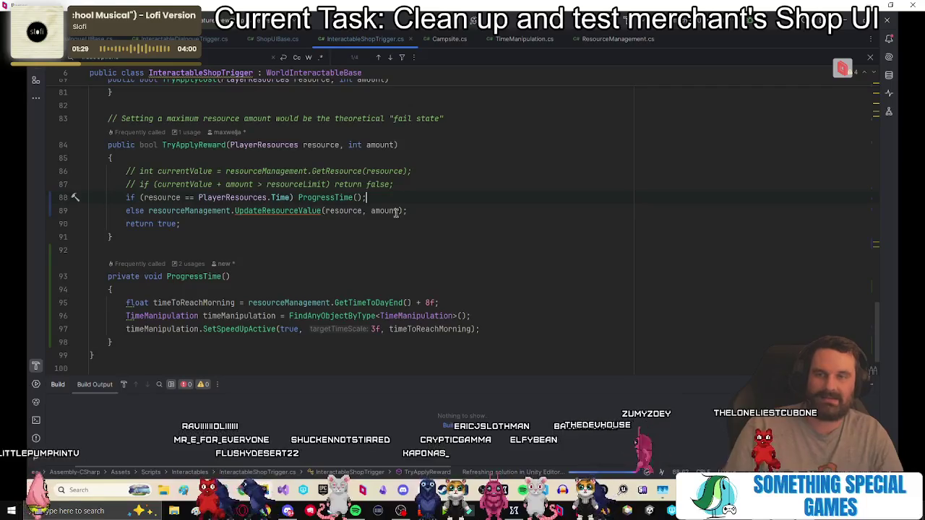
Add a blank line before return true in TryApplyReward, then switch to Unity to recompile.
key(Return)
key(Return)
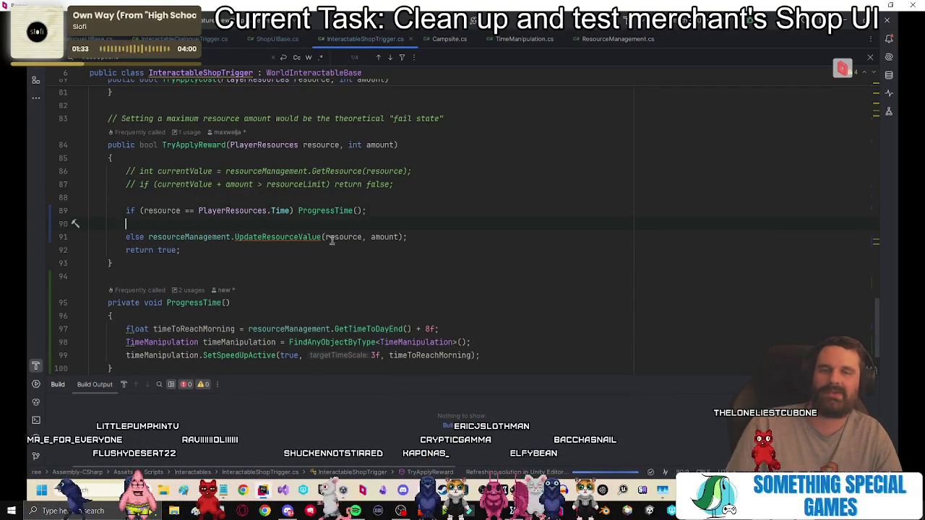
key(BackSpace)
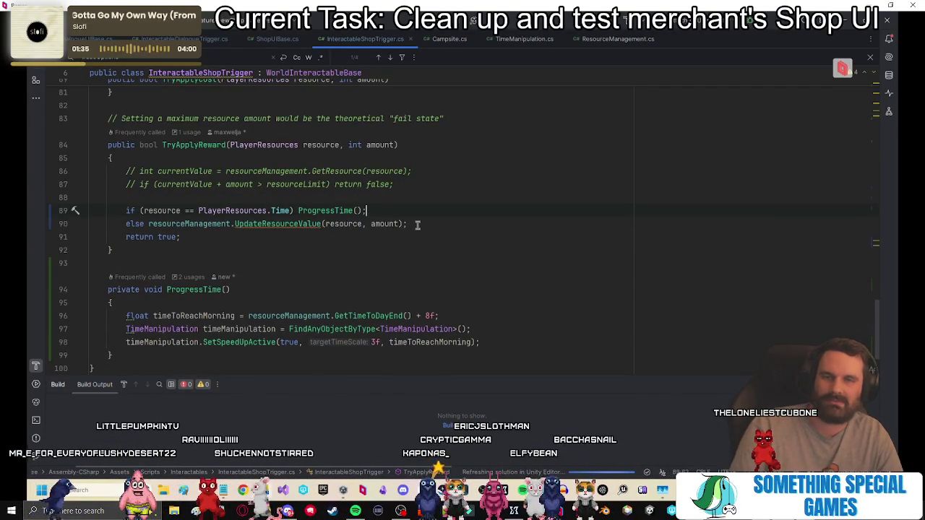
click(417, 225)
key(Return)
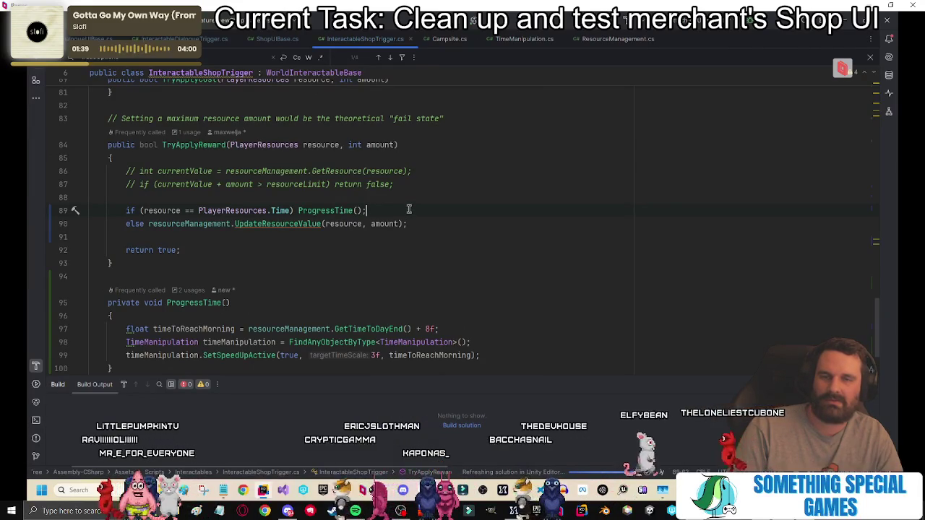
scroll(354, 282, down, 2)
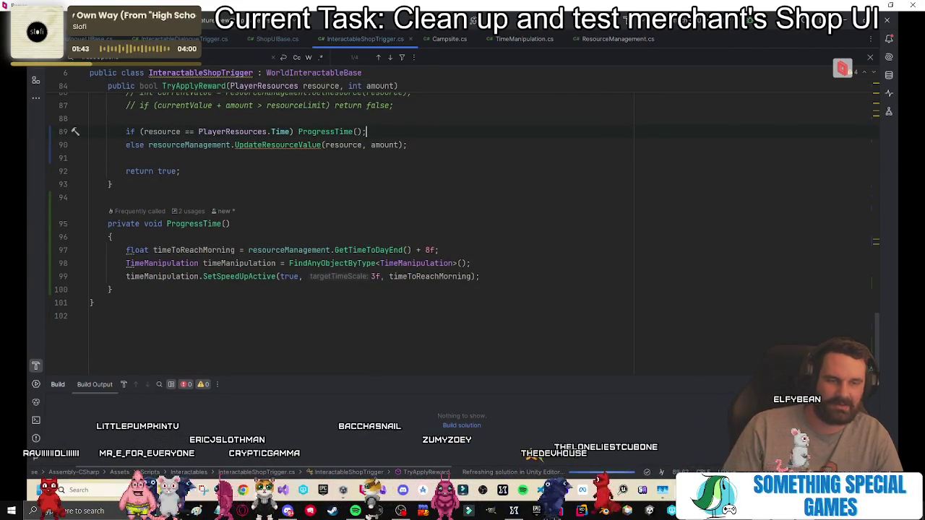
key(alt+Tab)
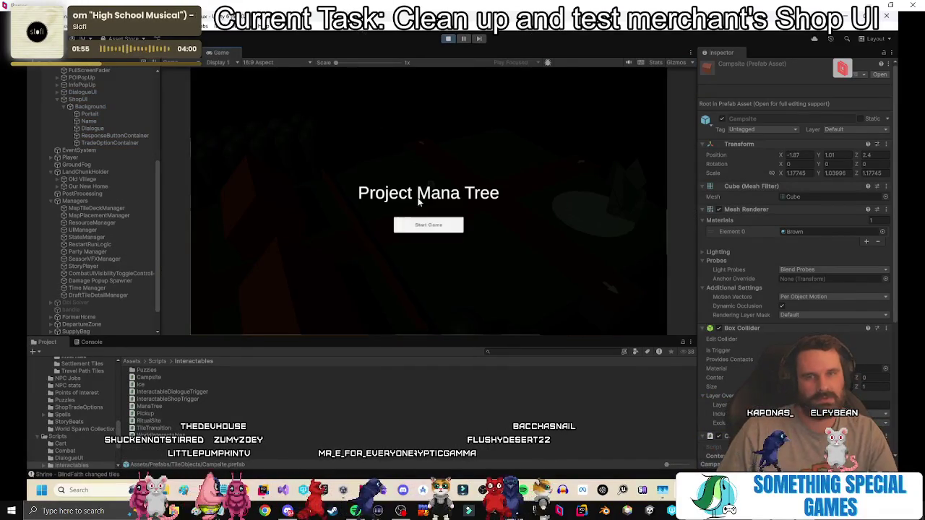
Start the game, place the Debug Chunk tile, buy Rent a Tent, then stop playing.
click(399, 225)
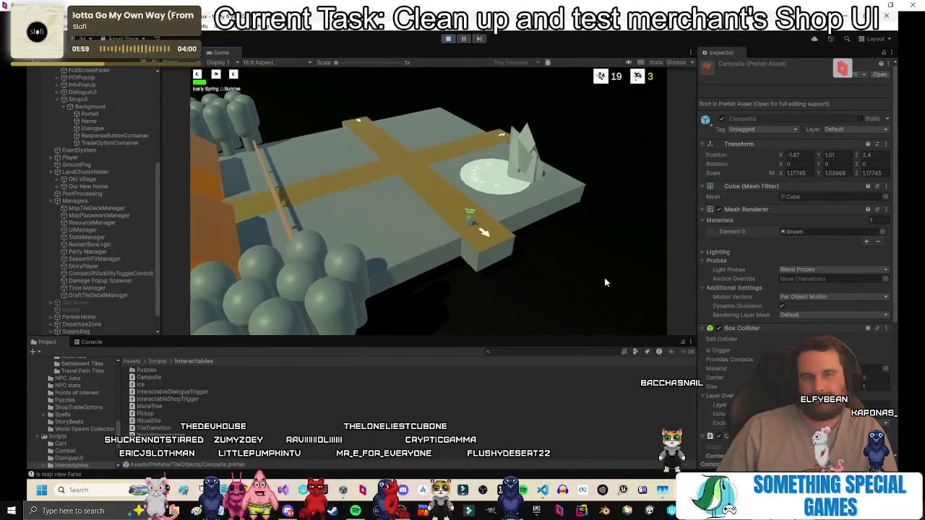
click(390, 278)
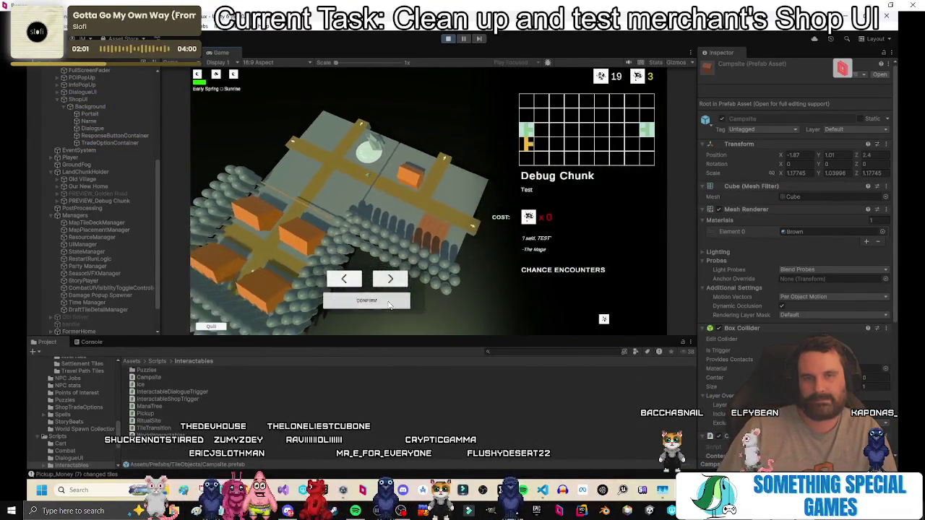
click(389, 302)
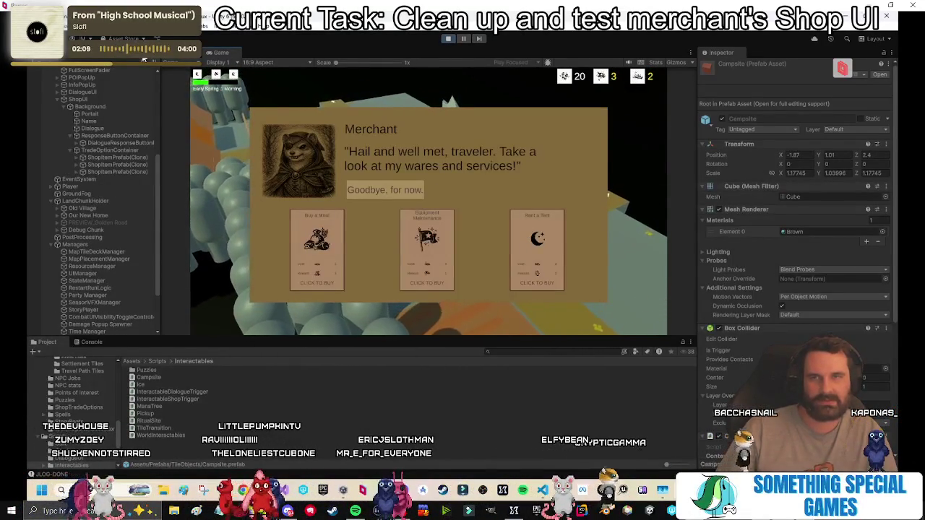
key(shift+space)
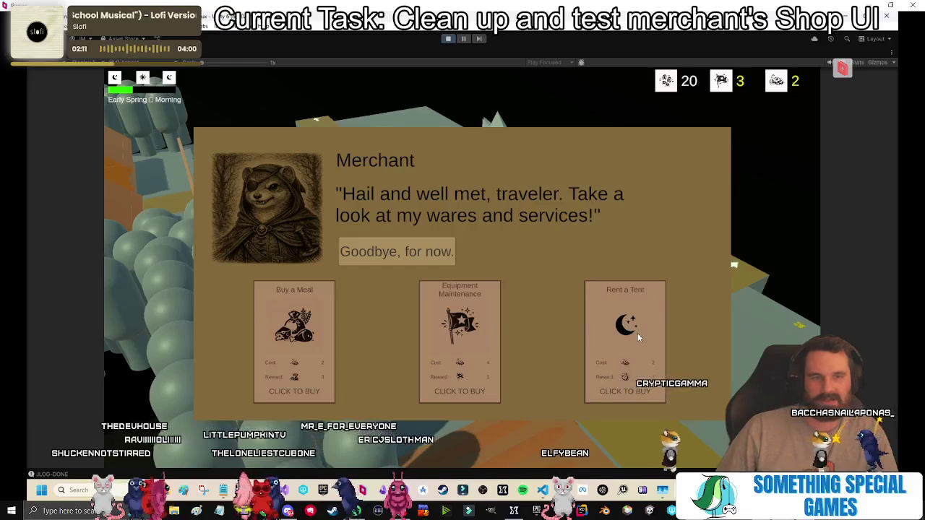
click(637, 333)
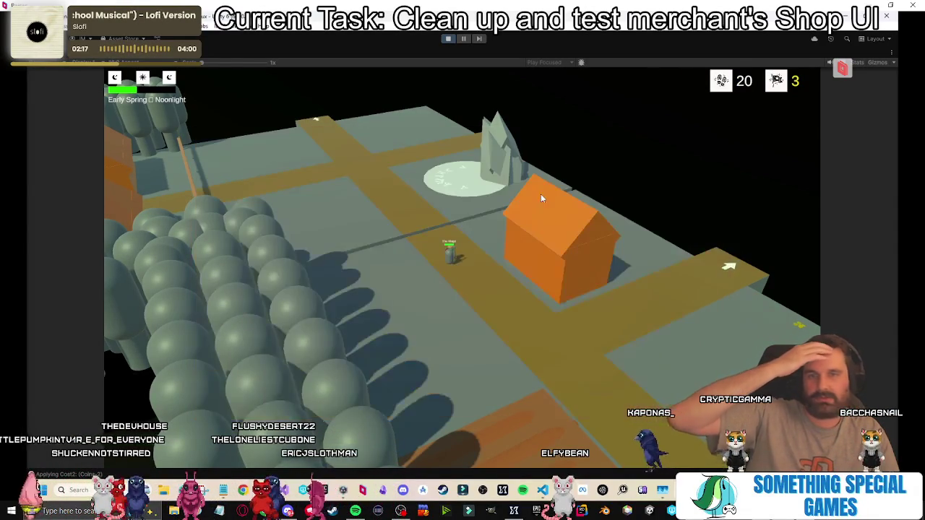
click(448, 39)
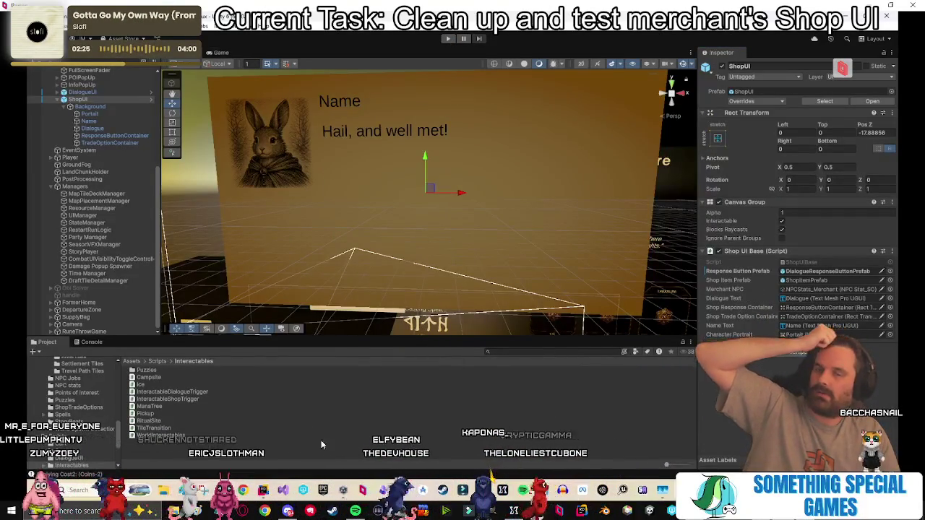
Open Campsite.cs in Rider and peek at the AdvanceHours definition before returning.
key(alt+Tab)
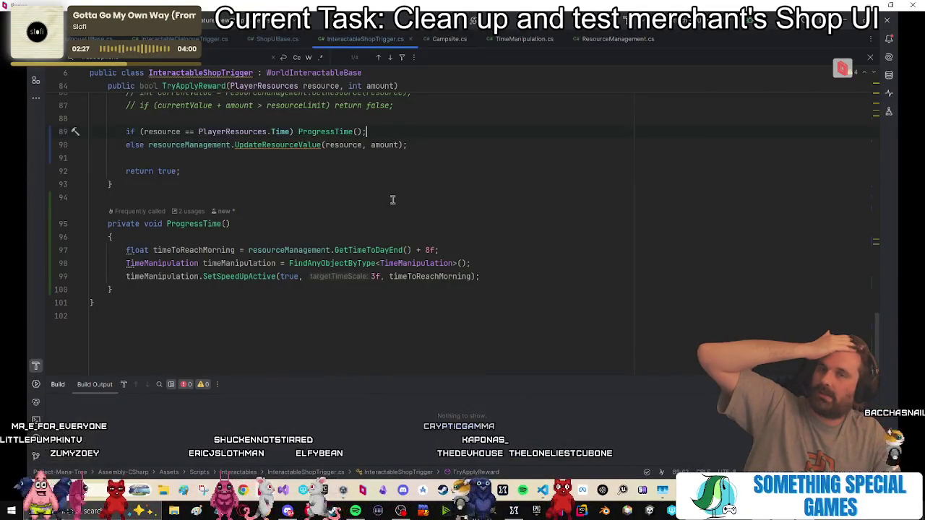
ctrl+click(452, 39)
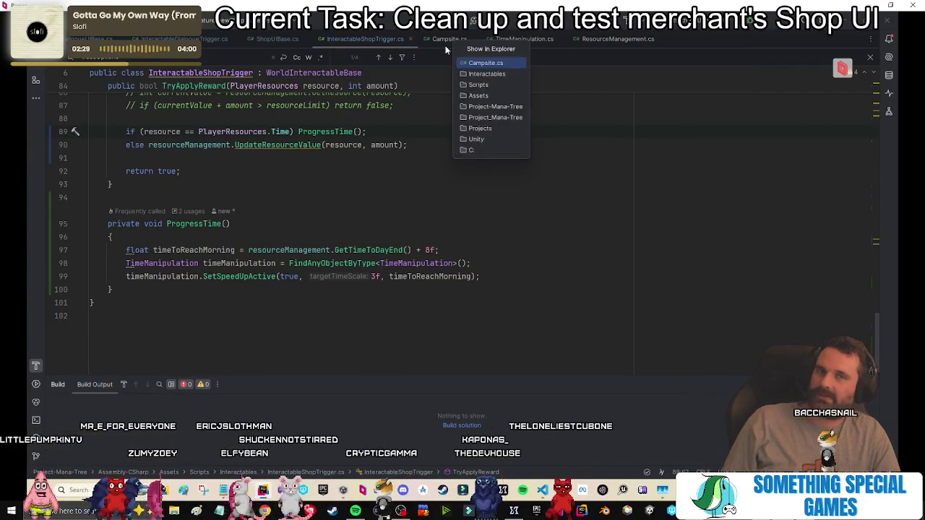
click(444, 38)
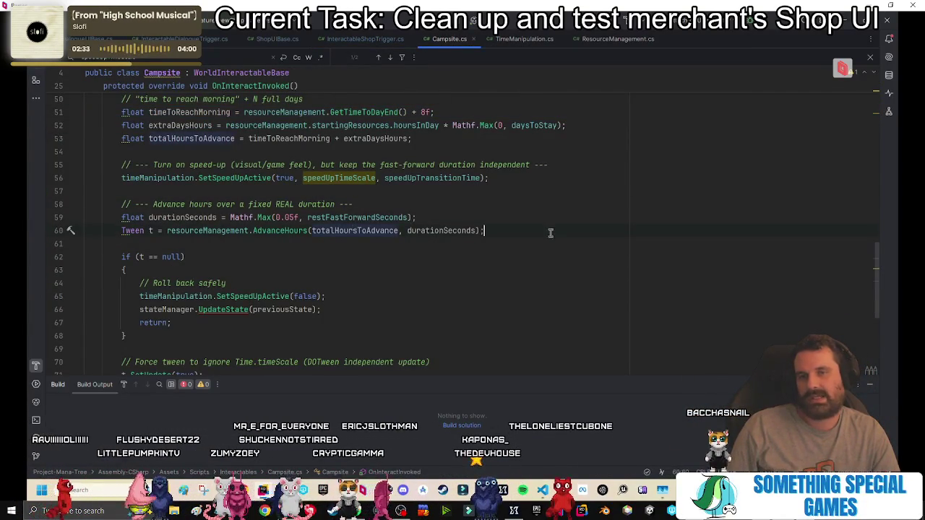
ctrl+click(292, 237)
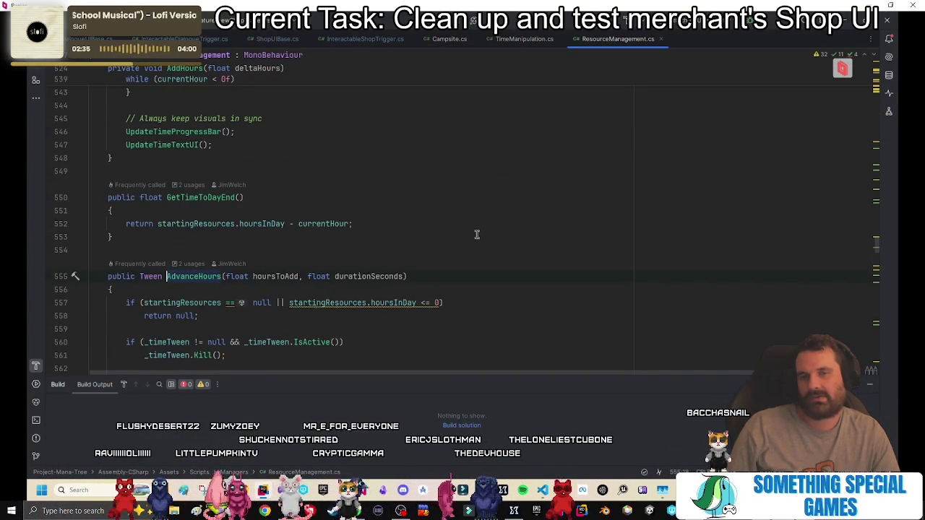
key(ctrl+minus)
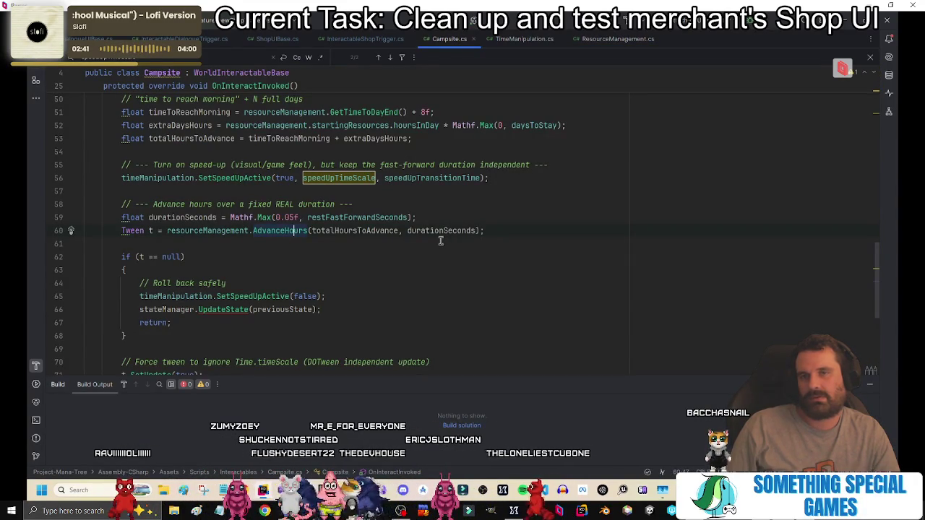
Select Campsite's tween code from the fixed-duration comment through the completion callback.
scroll(430, 244, down, 6)
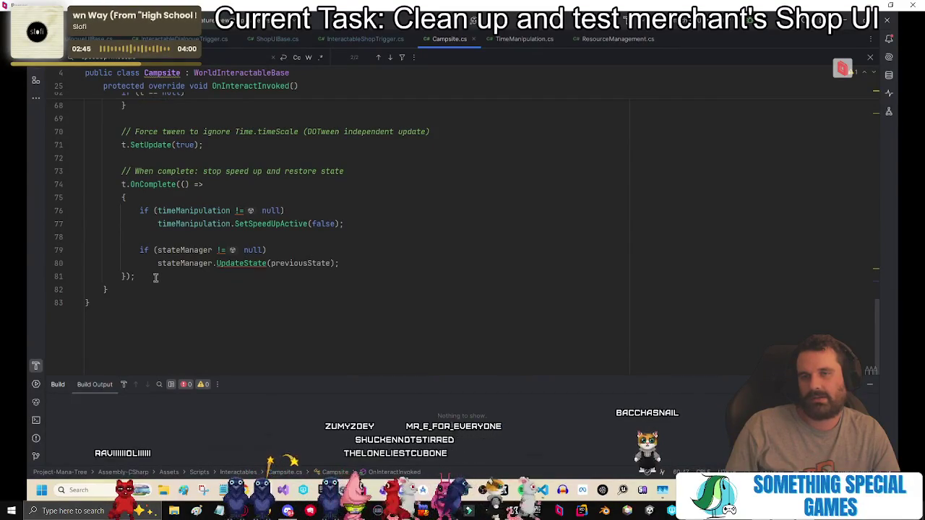
mouse_move(155, 277)
mouse_down()
mouse_move(199, 184)
mouse_move(195, 201)
mouse_move(155, 199)
mouse_move(86, 170)
mouse_move(147, 166)
mouse_move(154, 226)
mouse_up()
scroll(196, 192, up, 5)
scroll(87, 169, up, 3)
drag(123, 266, 119, 291)
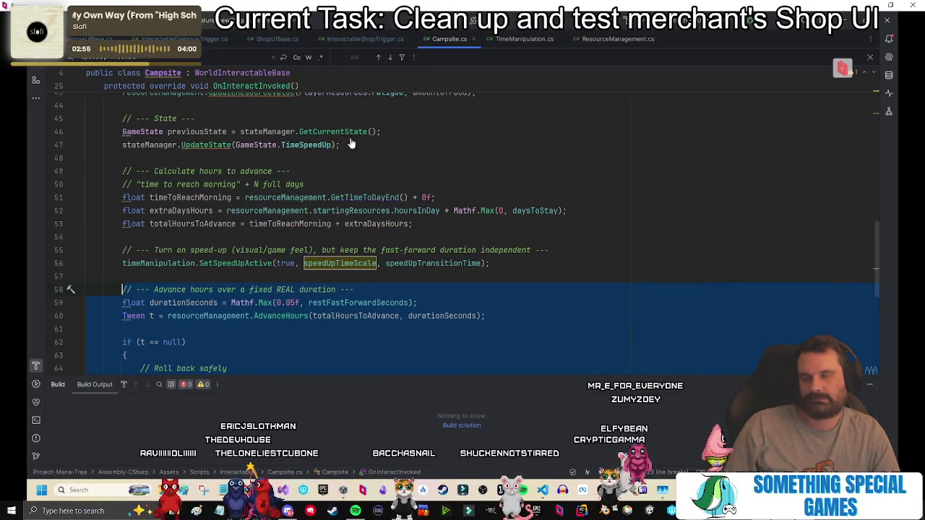
click(270, 40)
scroll(366, 274, down, 8)
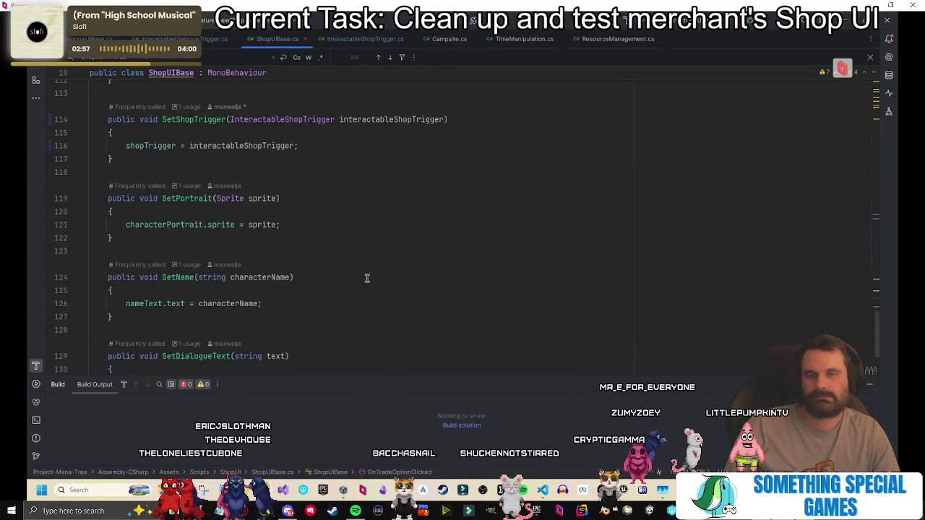
scroll(366, 275, up, 7)
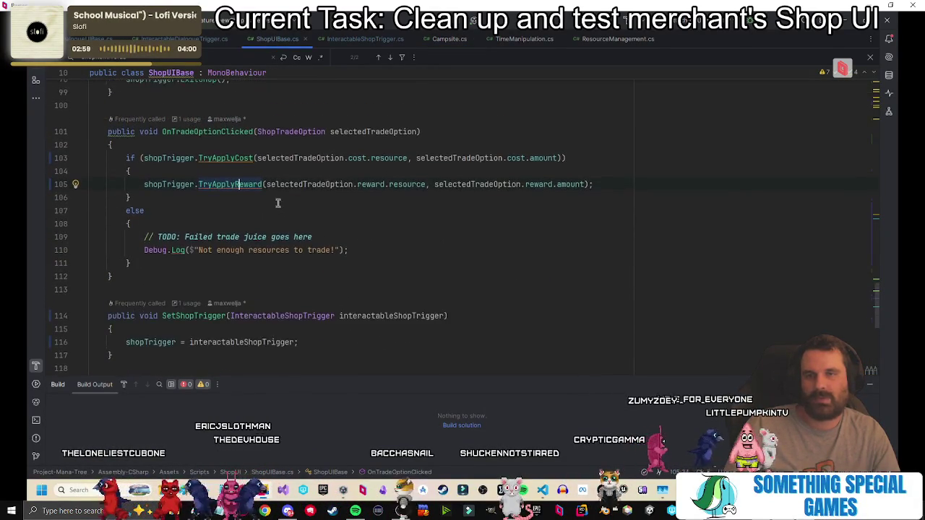
ctrl+click(230, 145)
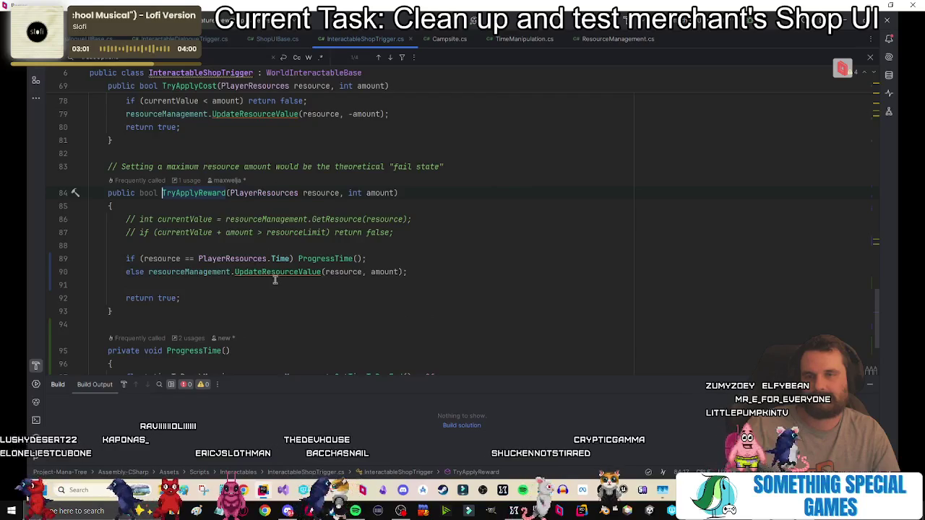
scroll(272, 280, down, 1)
ctrl+click(318, 219)
scroll(331, 266, down, 3)
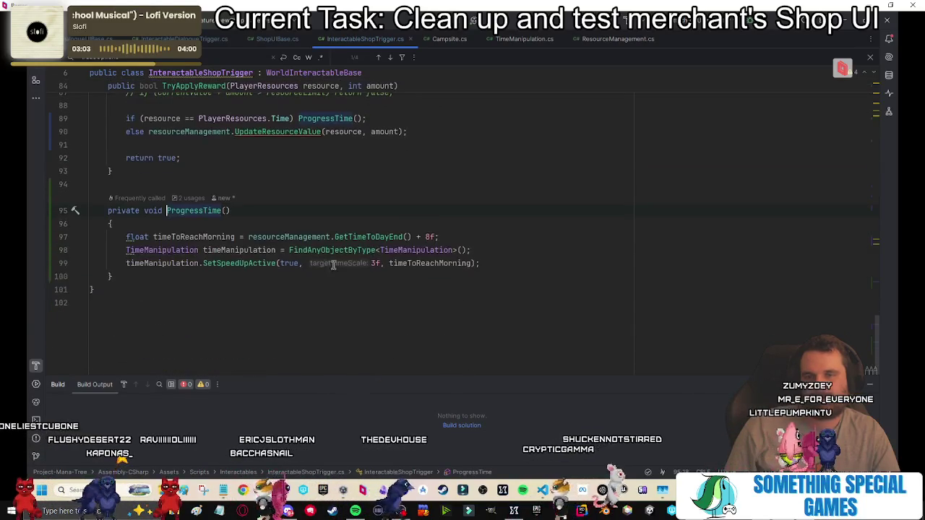
click(486, 266)
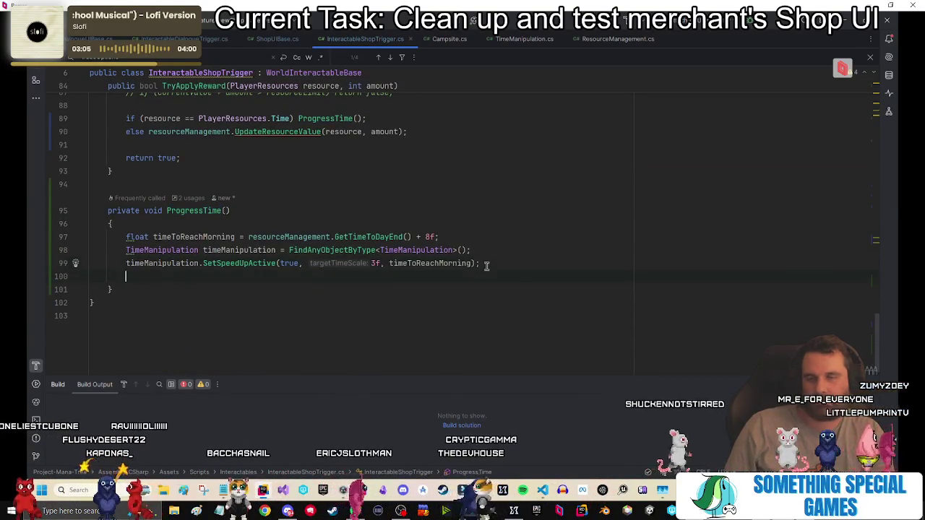
text(// --- Advance hours over a fixed REAL duration ---         float durationSeconds = Mathf.Max(0.05f, restFastForwardSeconds);         Tween t = resourceManagement.AdvanceHours(totalHoursToAdvance, durationSeconds);          if (t == null)         {             // Roll back safely             timeManipulation.SetSpeedUpActive(false);             stateManager.UpdateState(previousState);             return;         }          // Force tween to ignore Time.timeScale (DOTween independent update)         t.SetUpdate(true);          // When complete: stop speed up and restore state         t.OnComplete(() =>         {             if (timeManipulation != null)                 timeManipulation.SetSpeedUpActive(false);              if (stateManager != null)                 stateManager.UpdateState(previousState);         });)
scroll(342, 253, up, 3)
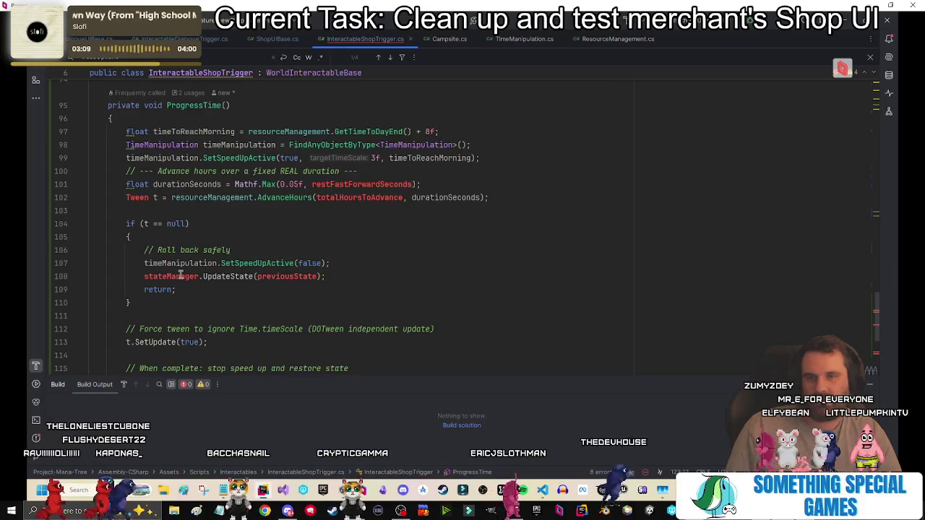
mouse_move(181, 278)
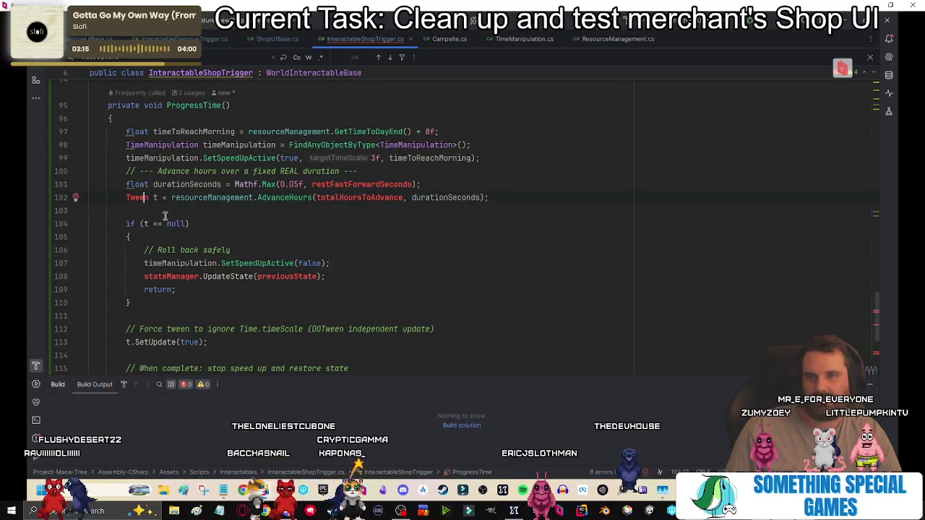
click(76, 197)
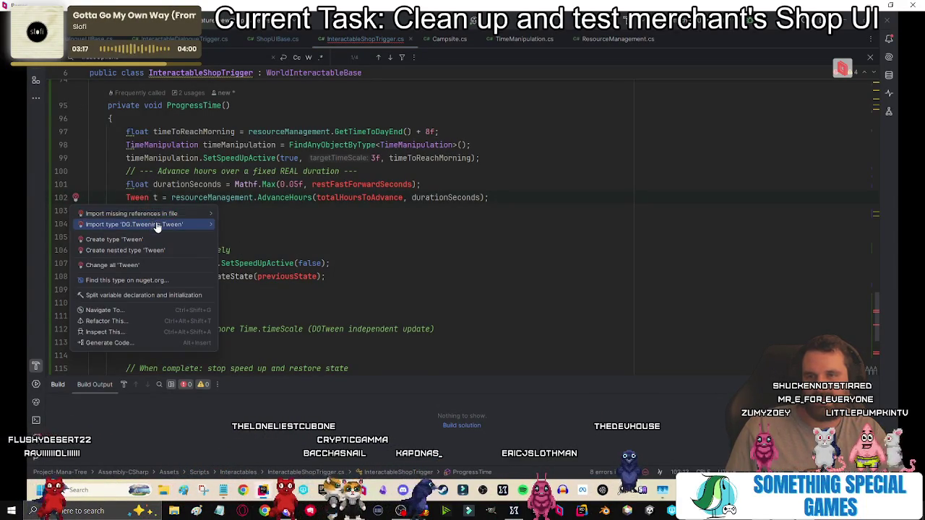
click(144, 221)
click(394, 197)
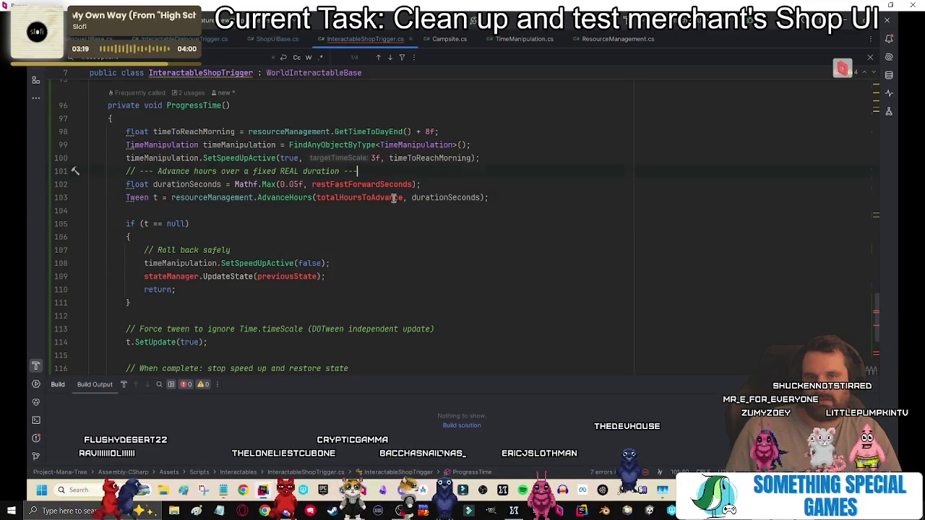
click(235, 131)
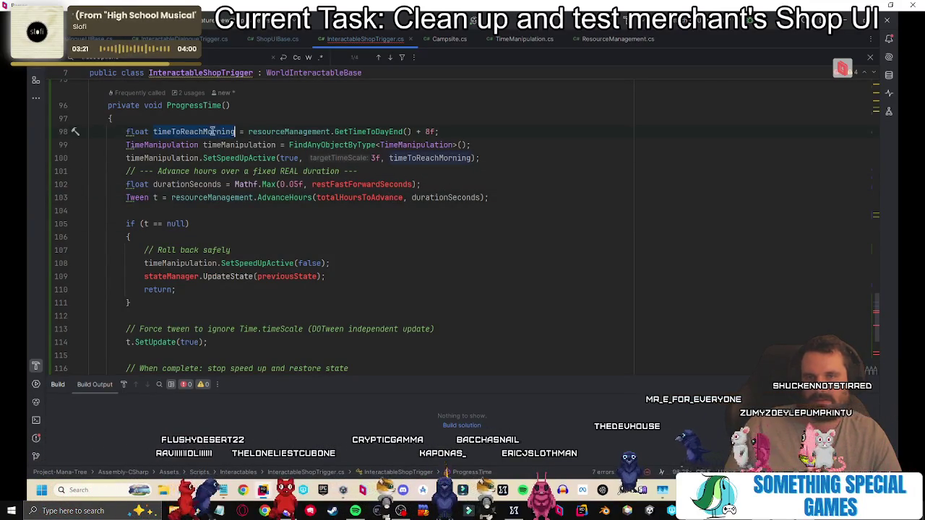
click(396, 198)
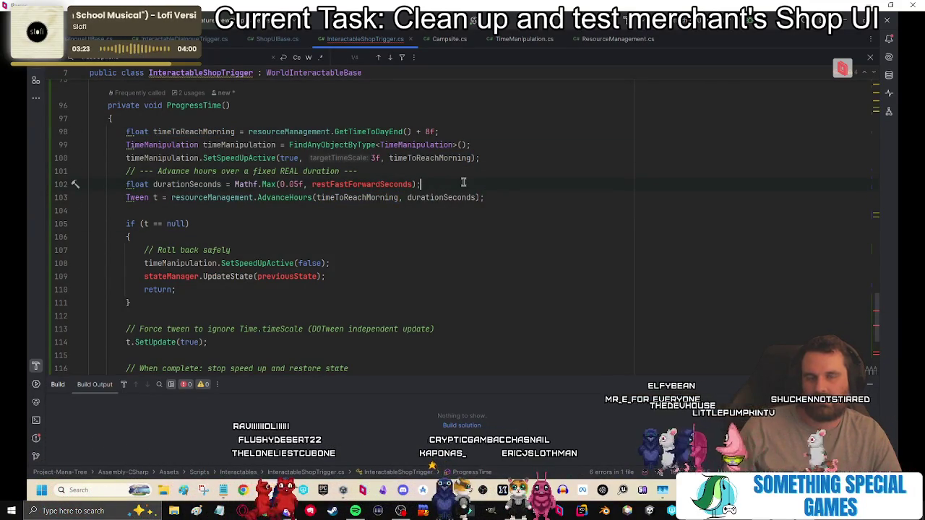
double_click(460, 198)
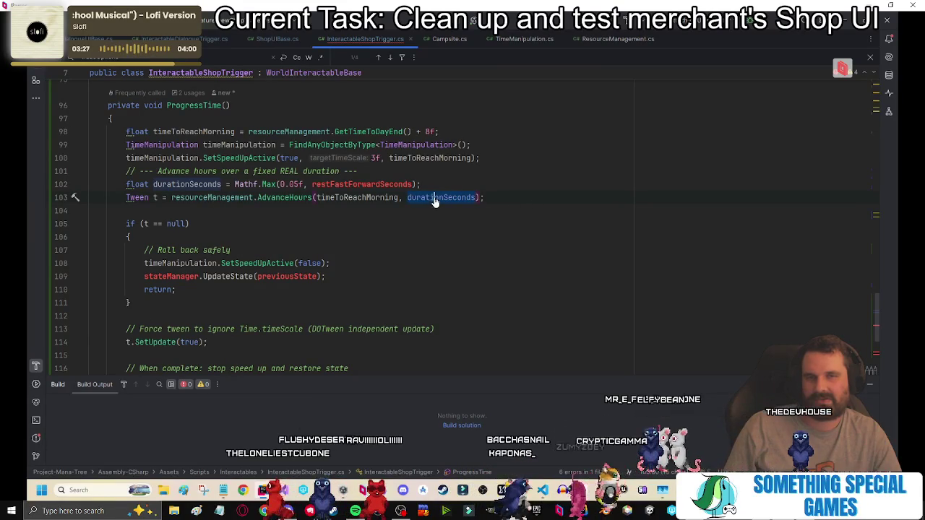
click(399, 185)
double_click(399, 184)
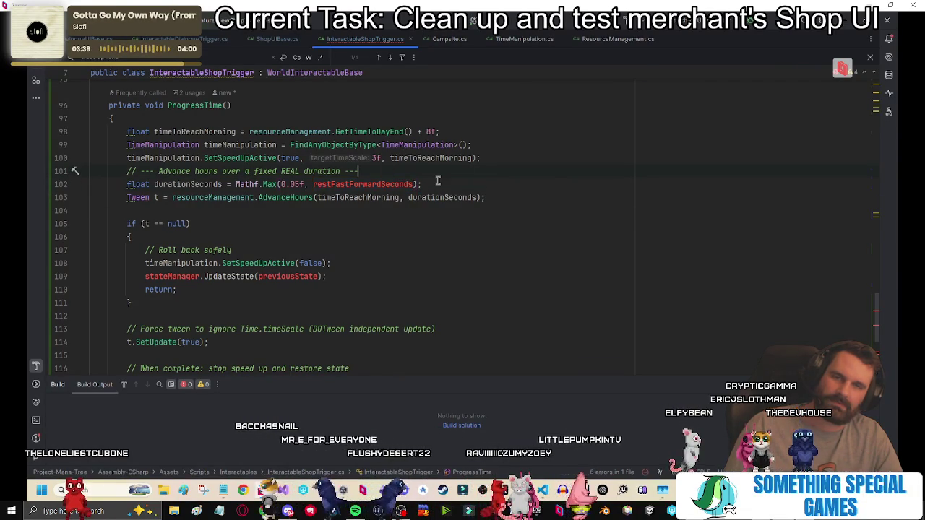
Start a float restFastForwardSeconds declaration on a new line below the ProgressTime comment.
click(419, 171)
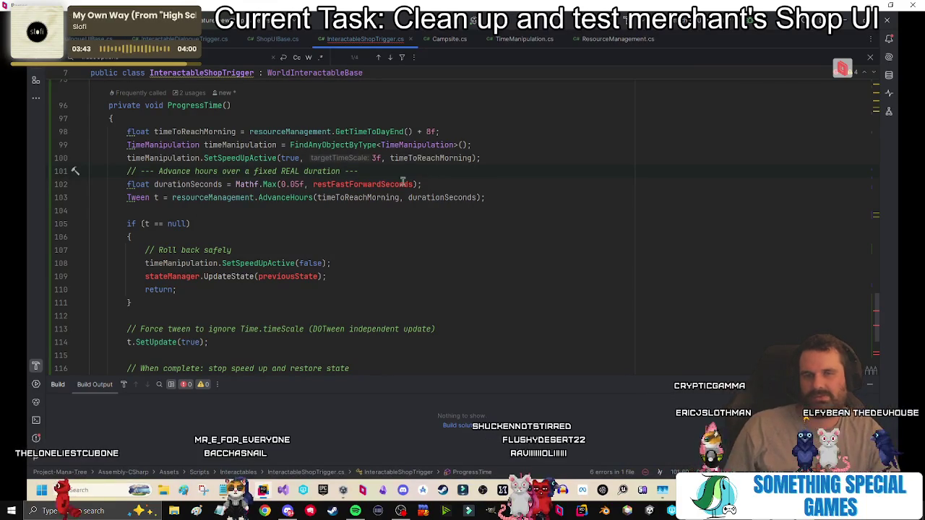
key(Return)
text(floa)
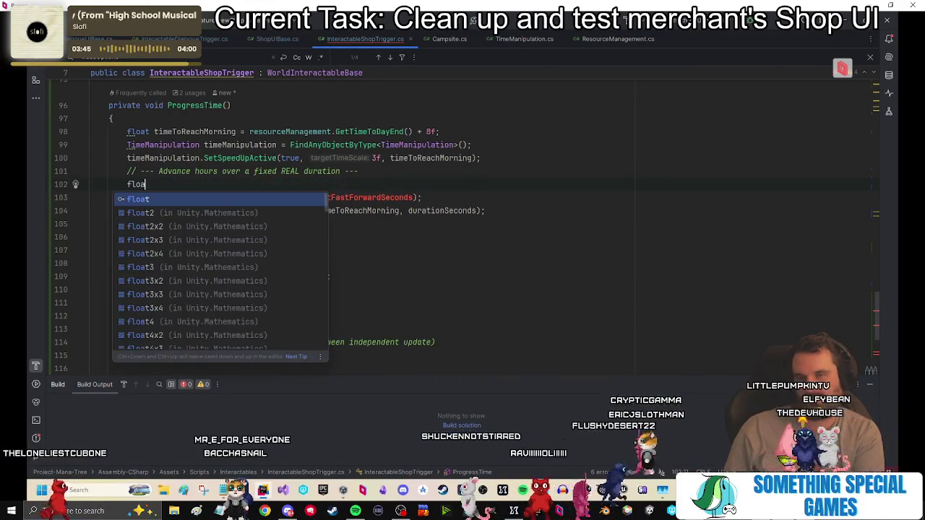
text(t restFastForwardSeconds;)
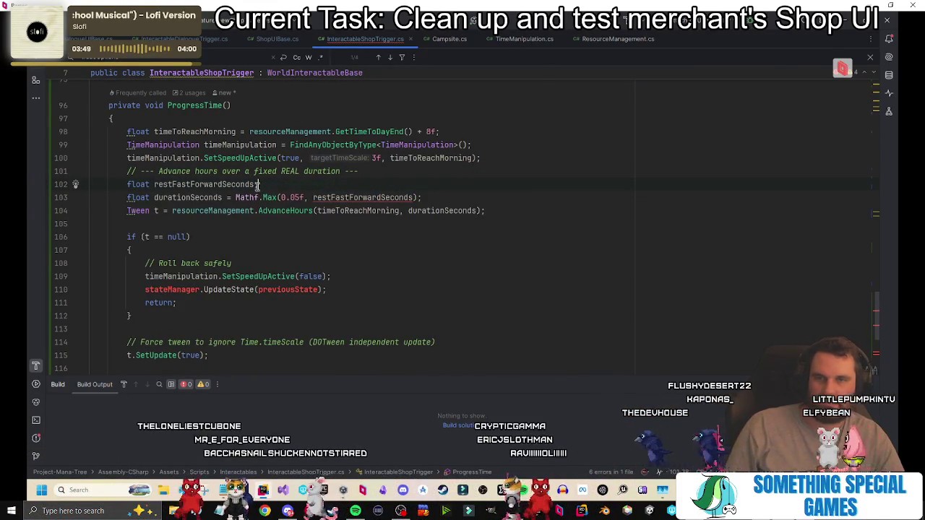
text( =)
key(Escape)
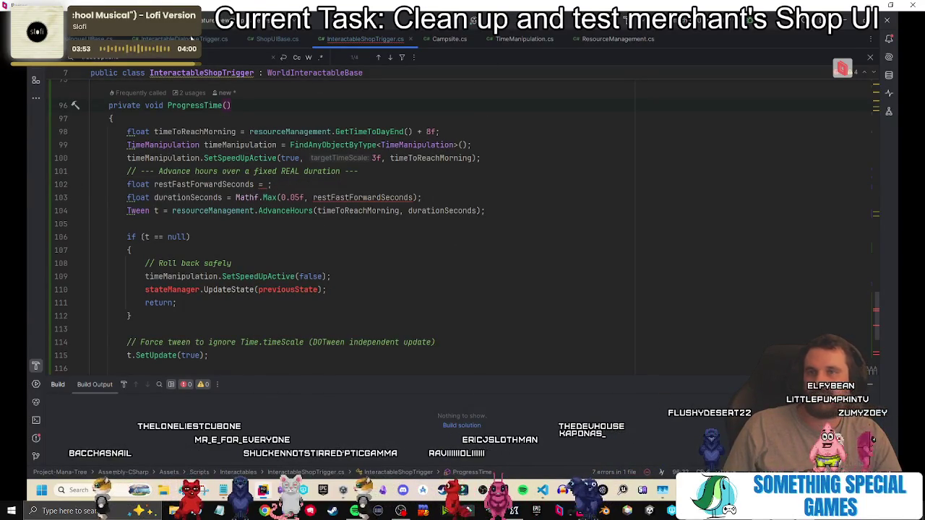
Check the restFastForwardSeconds field value in Campsite.cs, then return to InteractableShopTrigger.
click(449, 38)
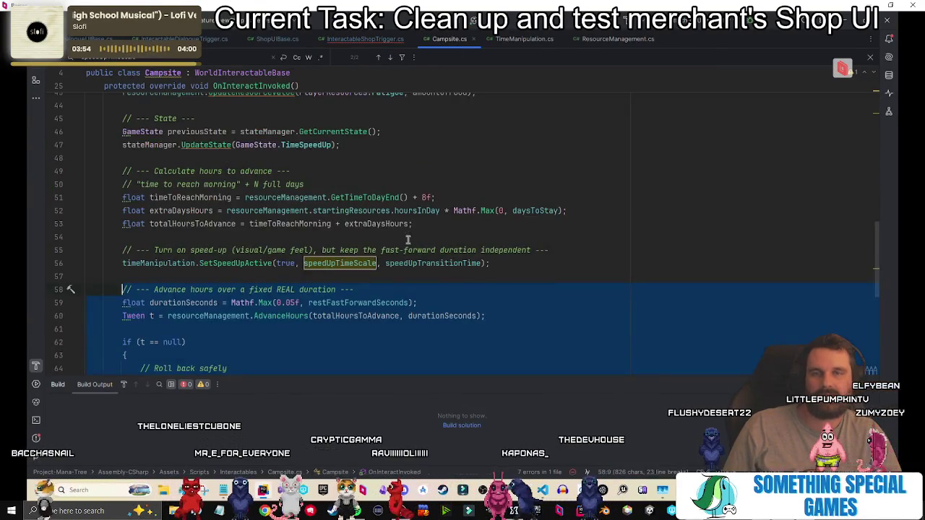
ctrl+click(360, 302)
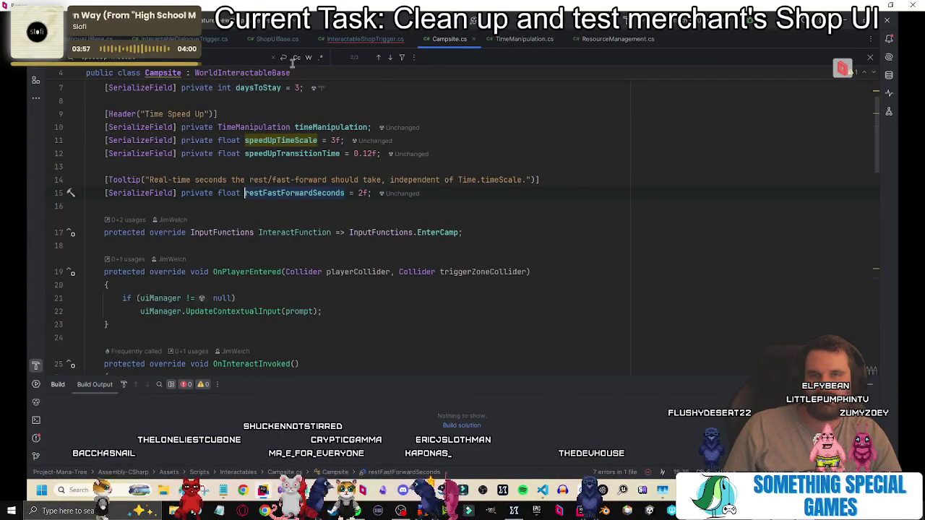
click(203, 40)
click(278, 41)
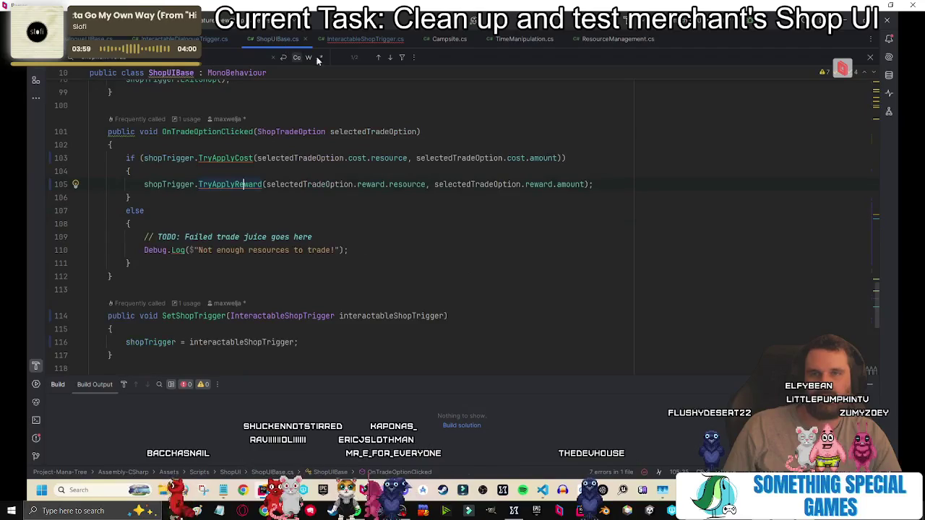
click(353, 39)
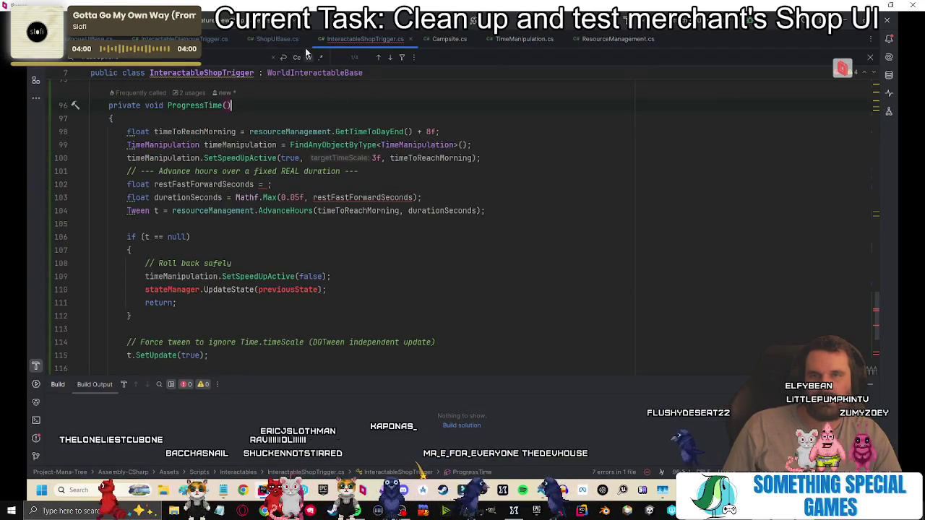
click(277, 39)
Go back to ProgressTime and review the new declaration and durationSeconds line.
ctrl+click(229, 184)
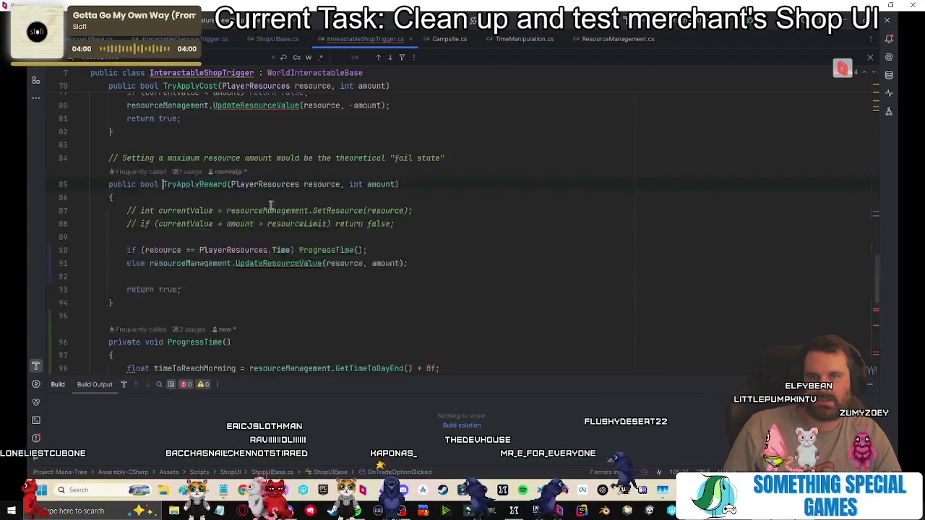
ctrl+click(318, 252)
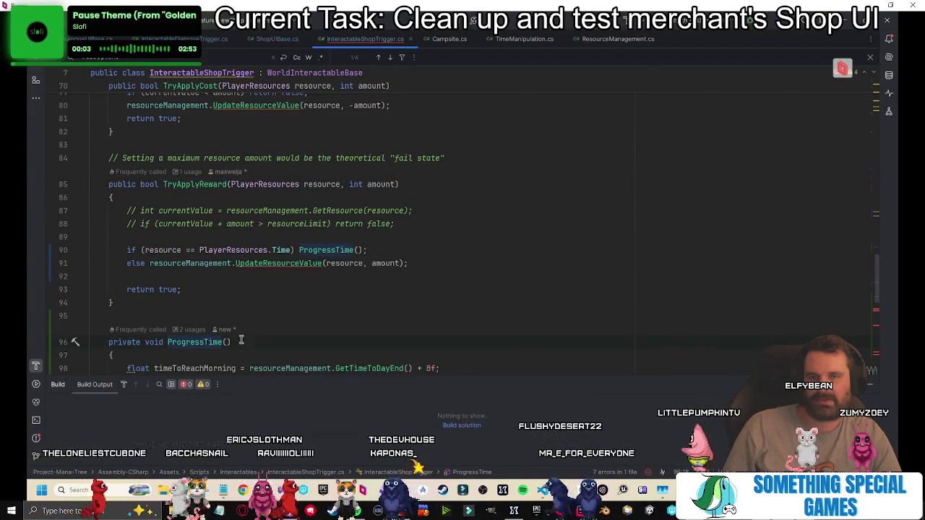
scroll(288, 271, down, 5)
click(268, 184)
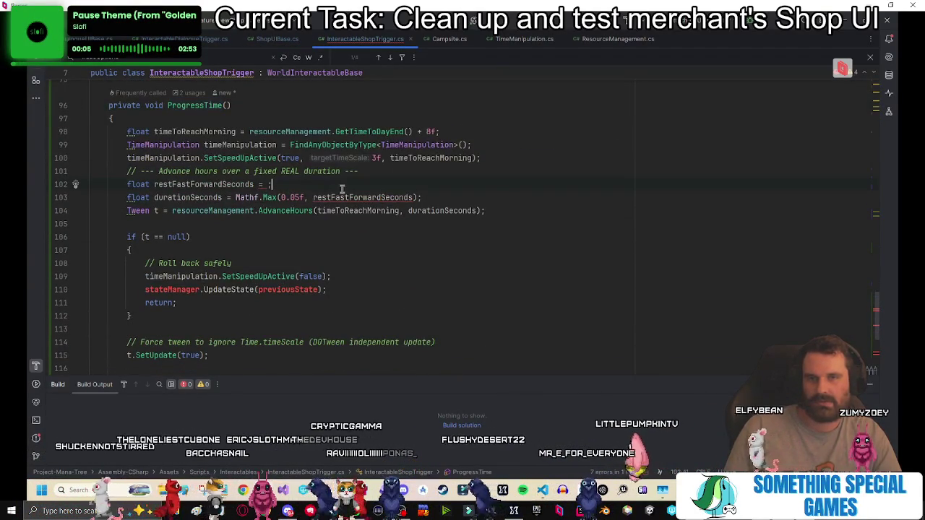
text(2f)
click(462, 197)
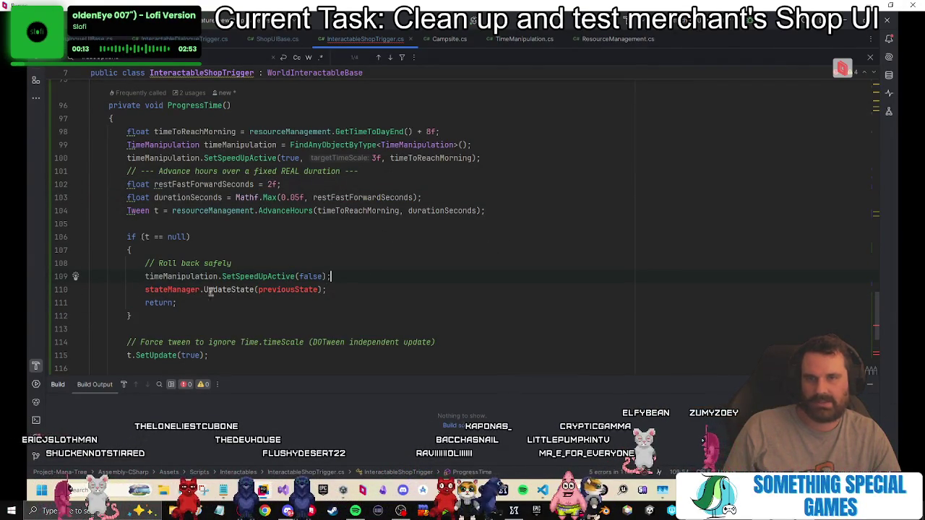
click(221, 235)
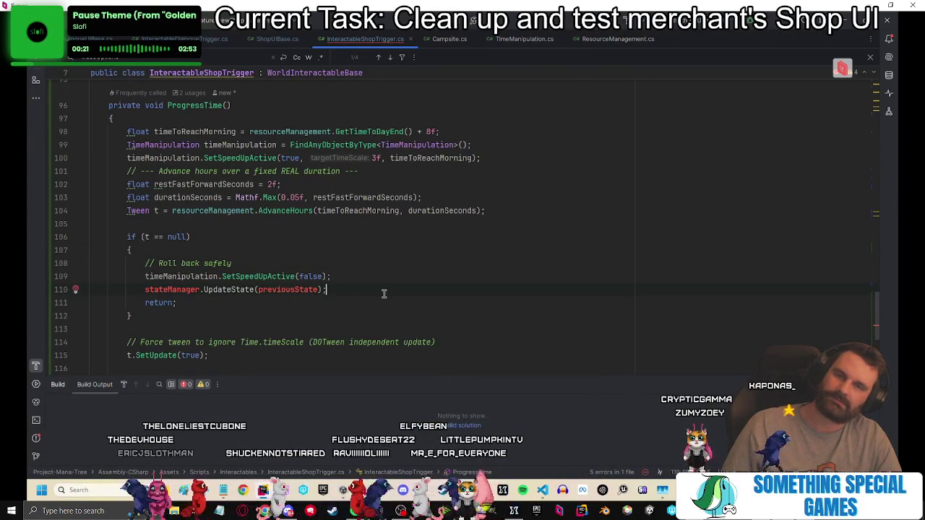
Delete the if (t == null) rollback block from ProgressTime.
ctrl+click(230, 290)
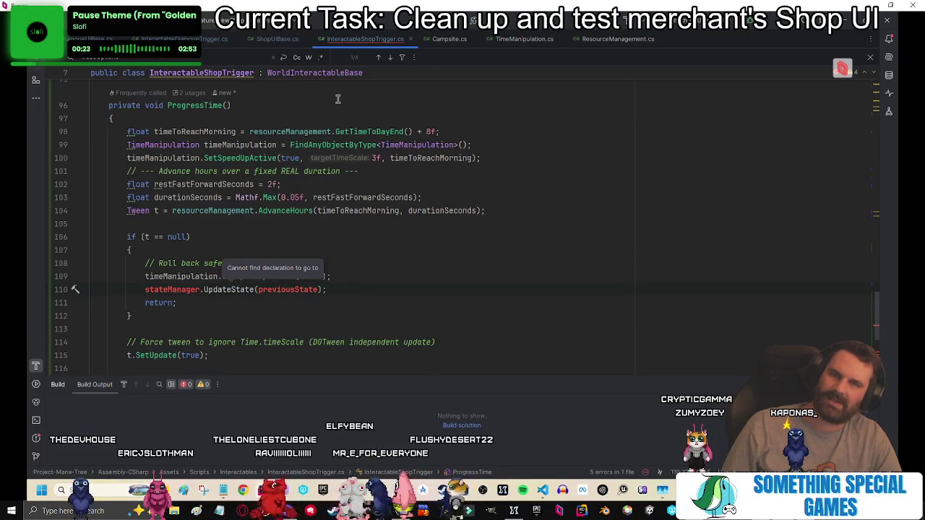
mouse_move(340, 315)
mouse_down()
mouse_move(231, 289)
mouse_move(258, 228)
mouse_up()
key(BackSpace)
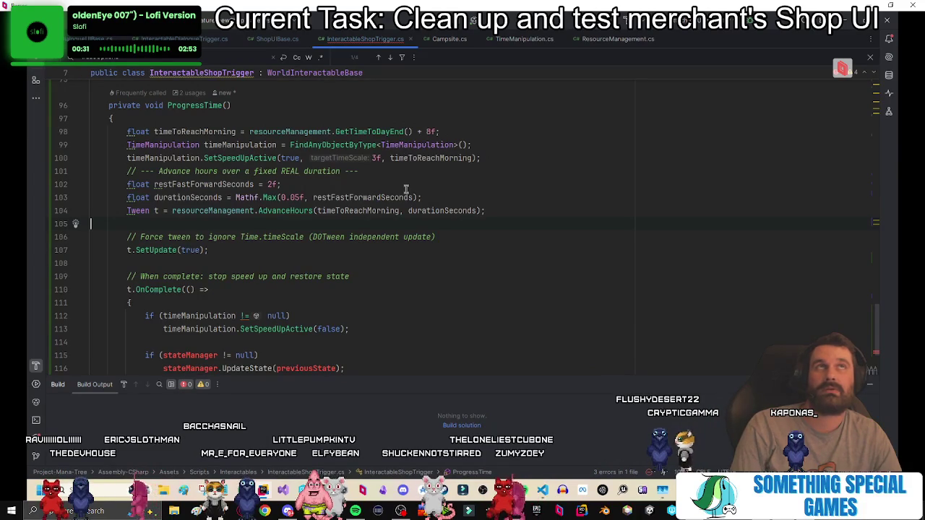
key(ctrl+z)
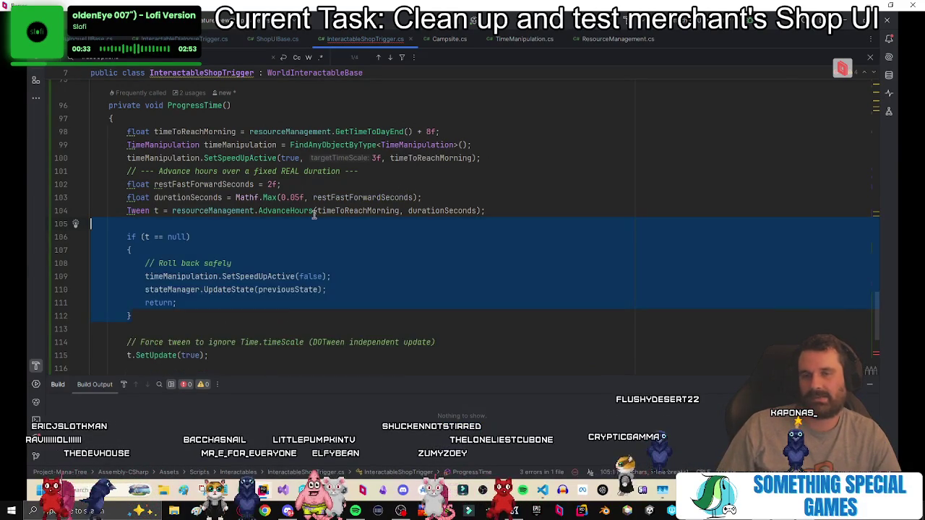
click(150, 322)
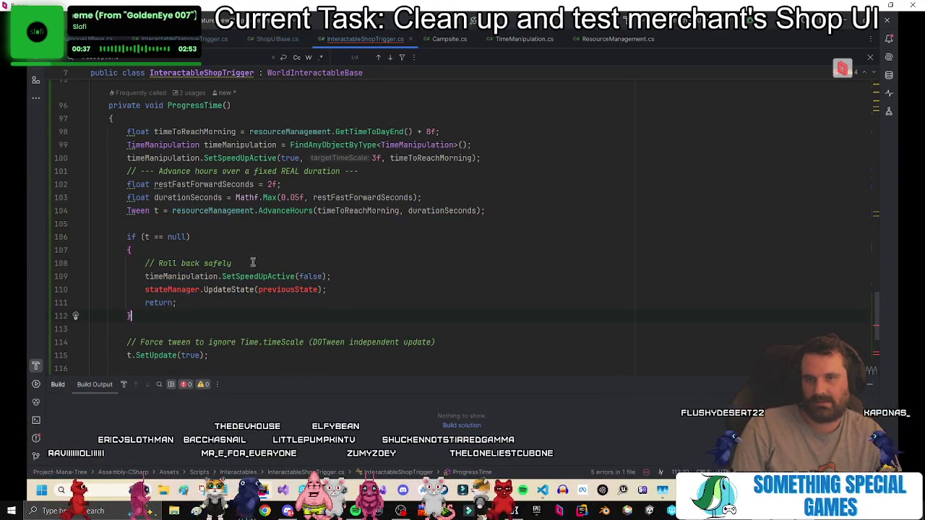
drag(487, 201, 508, 215)
key(BackSpace)
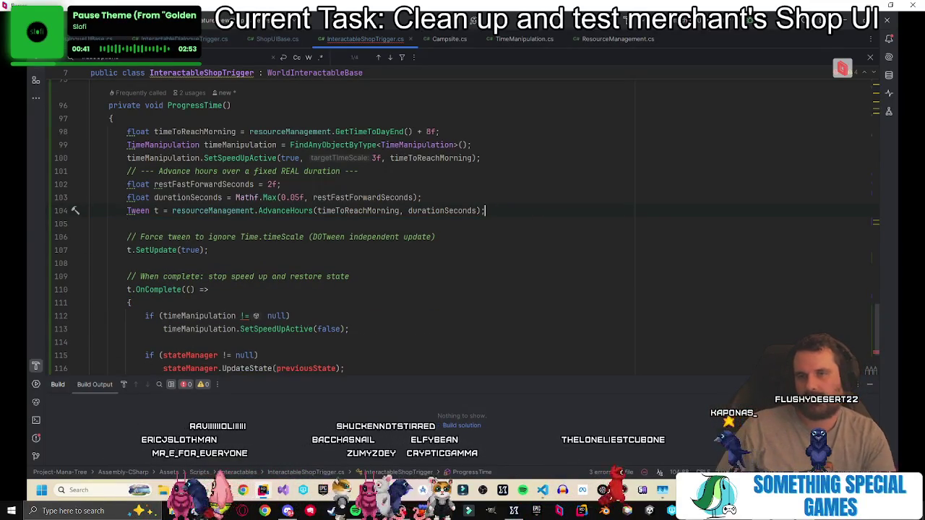
Add a TODO above ProgressTime: 'clean this up - hard coded values and no statemanager functionality'.
key(Up)
key(Up)
key(Up)
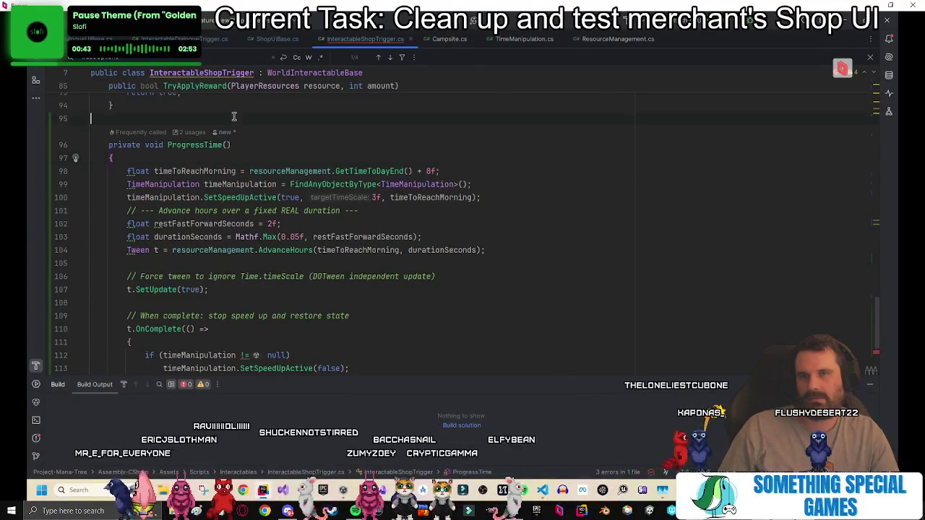
click(233, 118)
key(Return)
text(// TODO: clean this up)
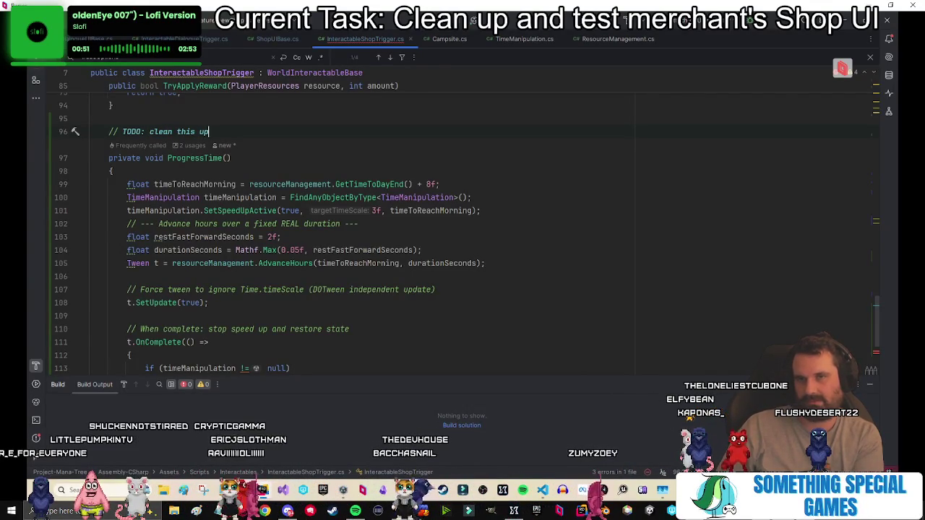
text( - har)
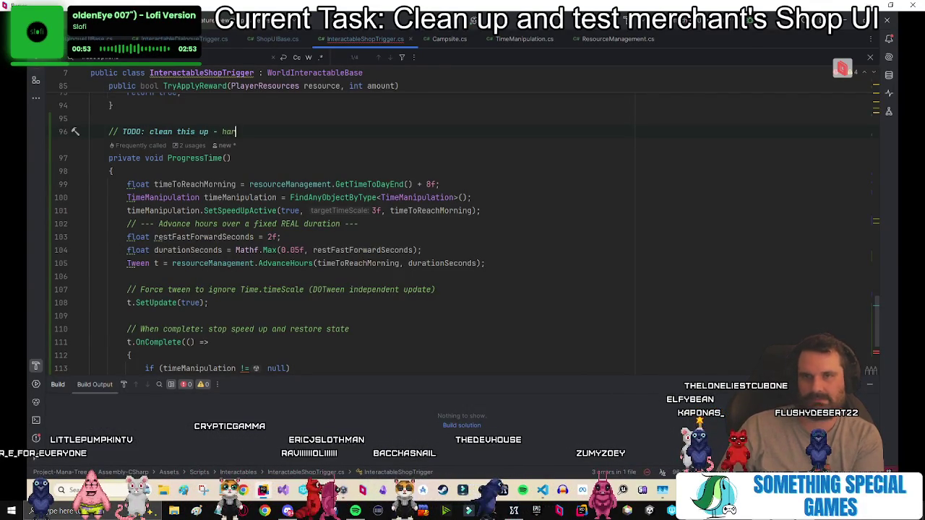
text(d coded values and no st)
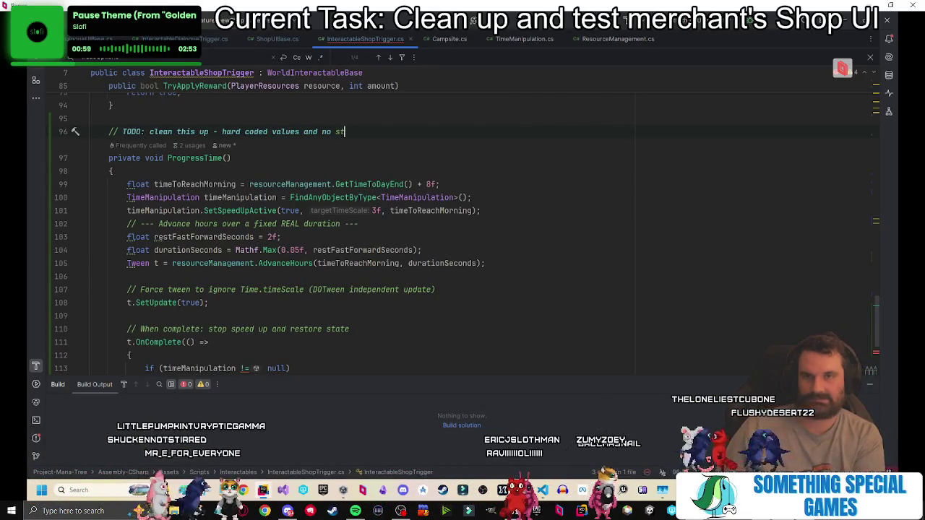
text( at)
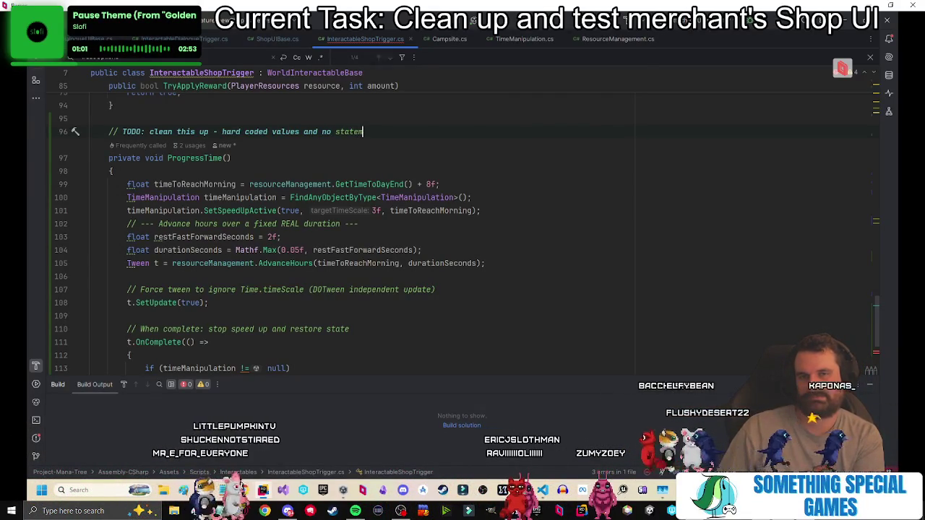
text(menr function)
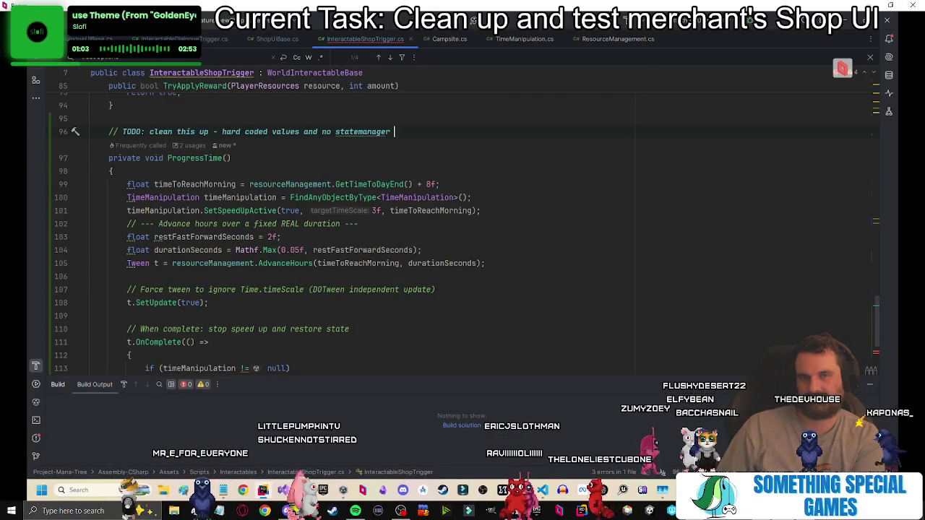
text(ality)
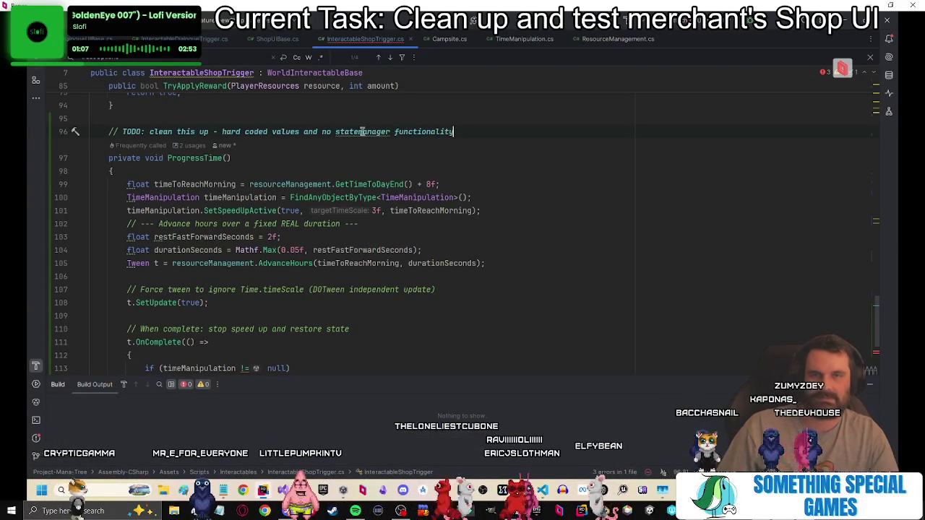
Select the stateManager null check and update lines in the OnComplete callback.
scroll(312, 310, down, 2)
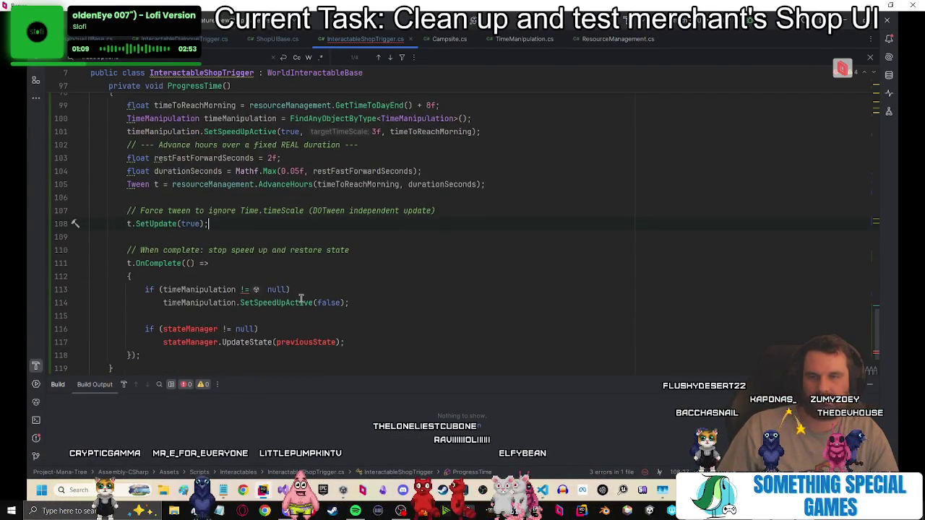
scroll(300, 300, down, 1)
mouse_move(188, 313)
mouse_down()
mouse_move(130, 237)
mouse_move(127, 210)
mouse_move(128, 238)
mouse_up()
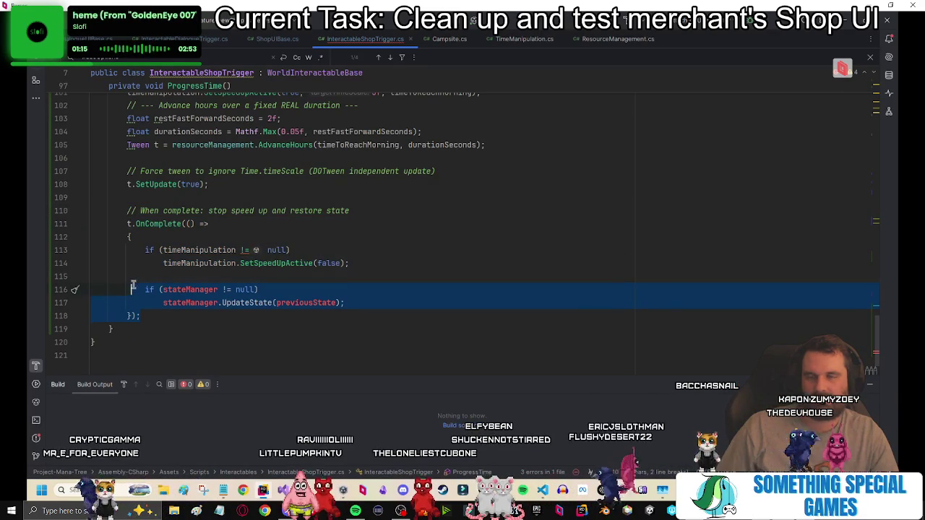
drag(344, 303, 177, 292)
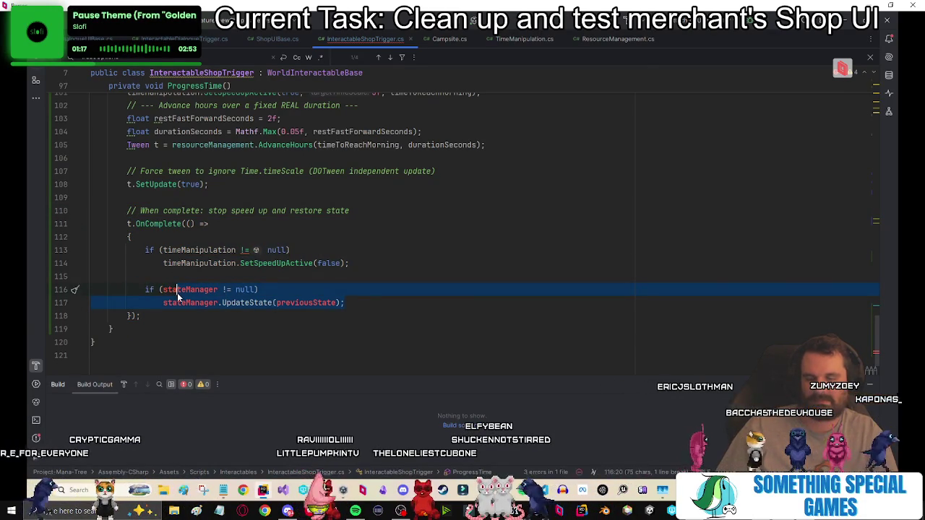
Comment out the stateManager restore lines and tag the restFastForwardSeconds line with '// TODO: fix here'.
key(ctrl+slash)
scroll(345, 237, up, 2)
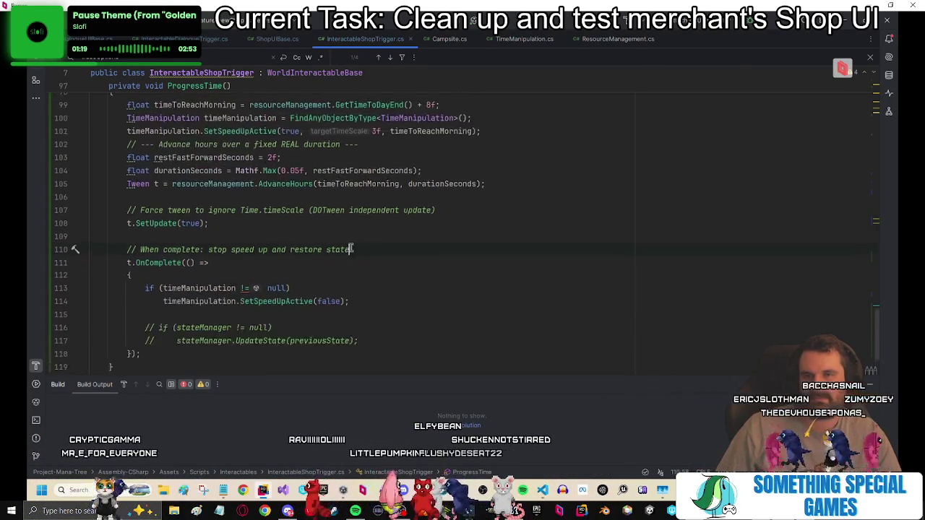
click(486, 210)
click(403, 201)
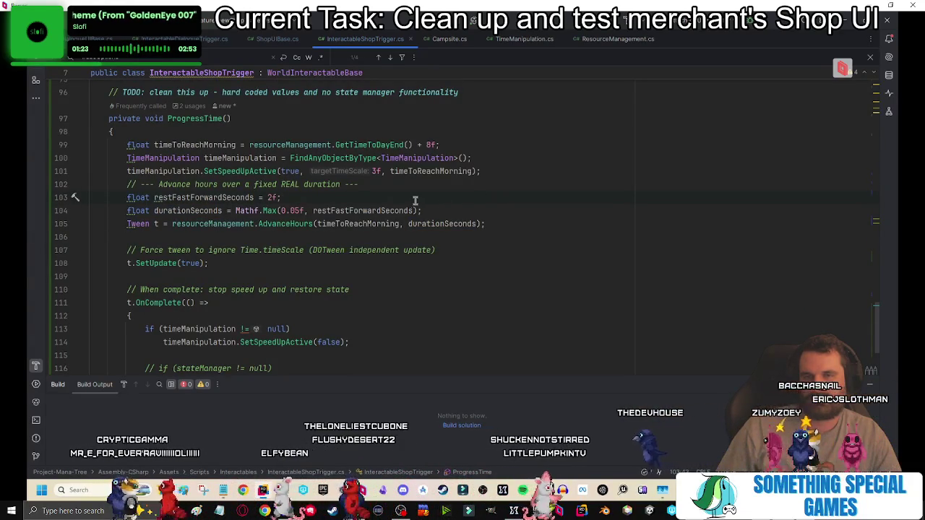
text(// TODO: fix here)
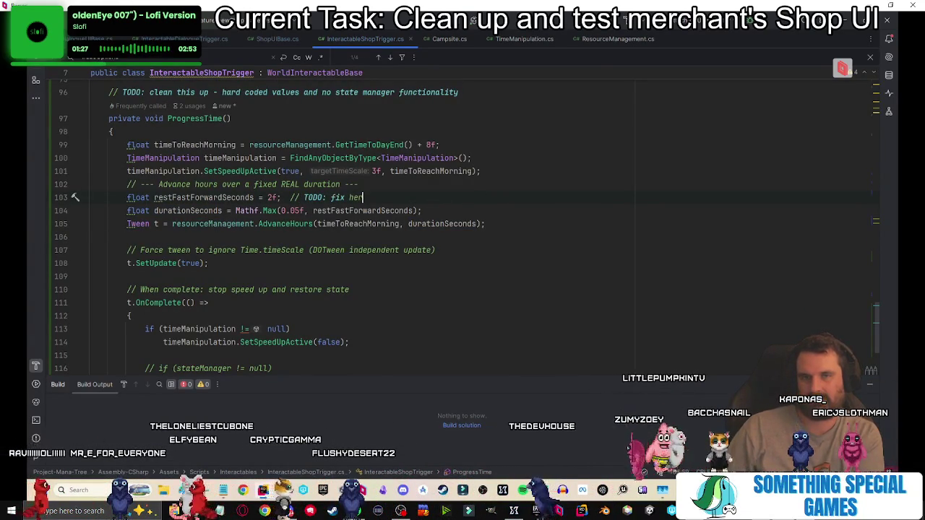
Copy the TODO comment onto line 101 and above the commented stateManager block.
key(Up)
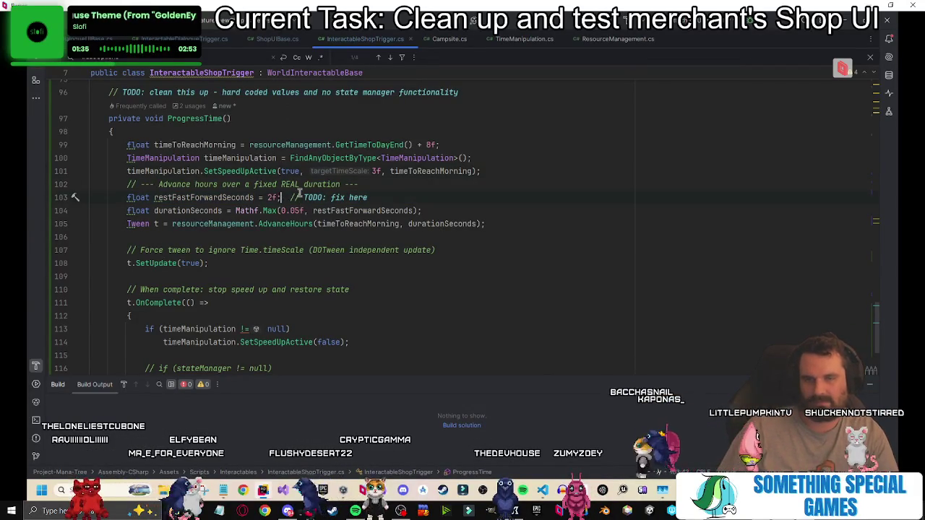
key(ctrl+c)
click(507, 171)
key(ctrl+v)
click(528, 211)
scroll(434, 245, down, 2)
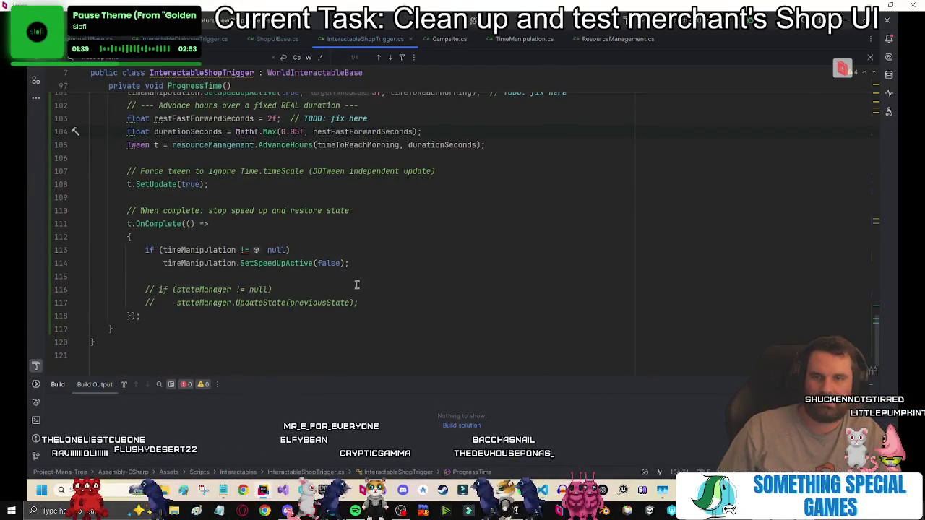
click(303, 278)
key(ctrl+v)
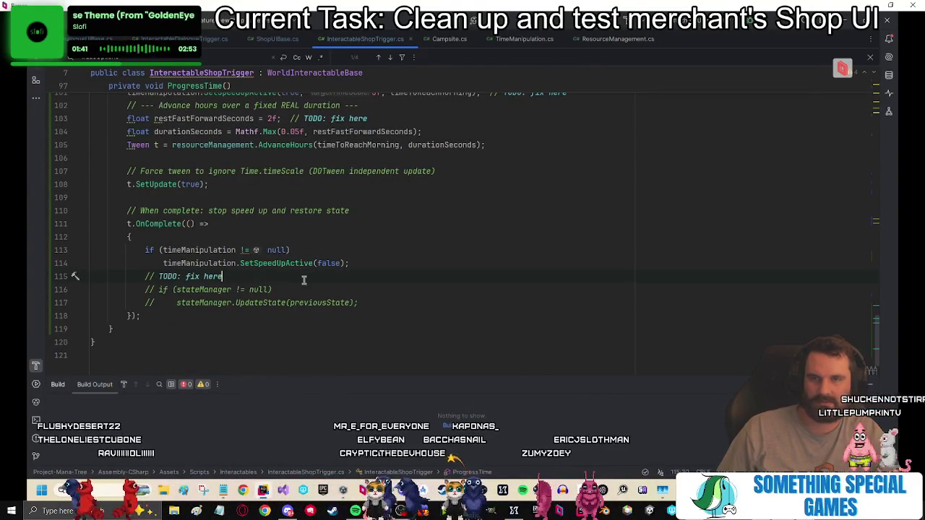
key(ctrl+alt+Return)
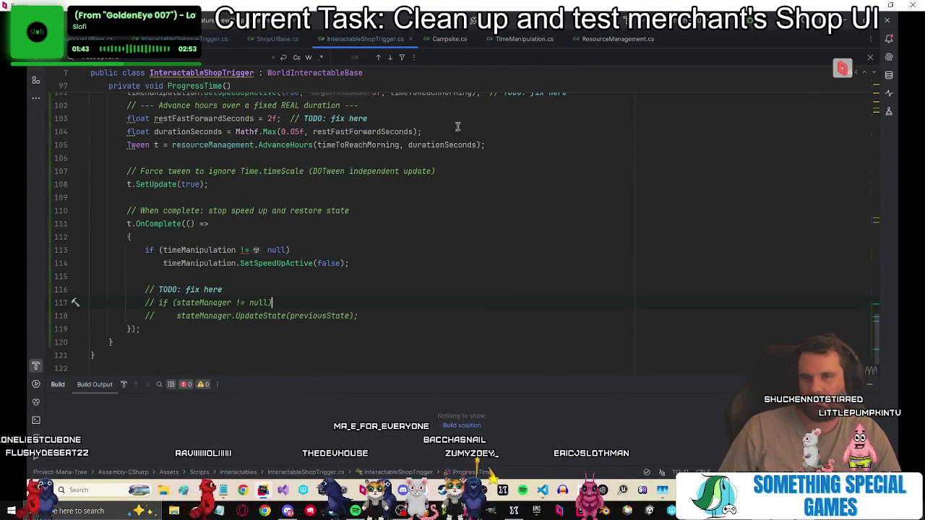
key(alt+Tab)
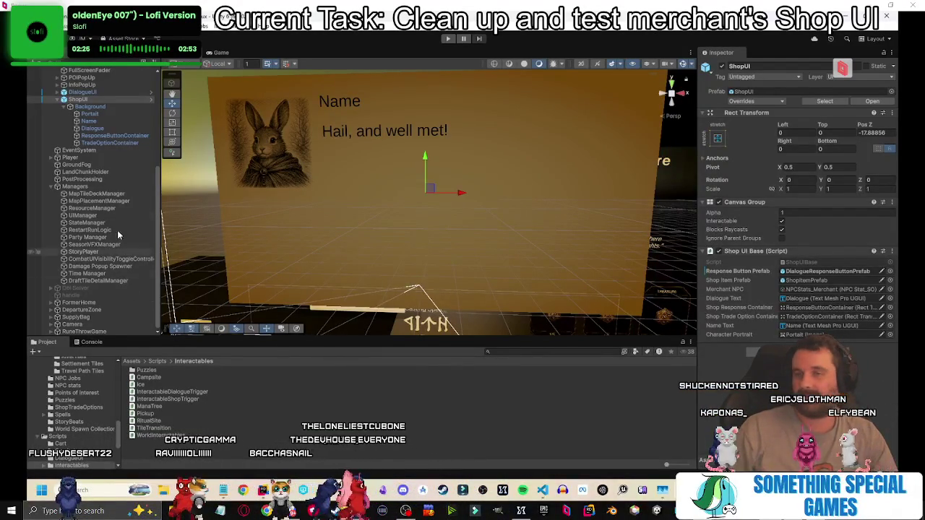
Enter Play mode and get past the title screen into the village.
click(448, 38)
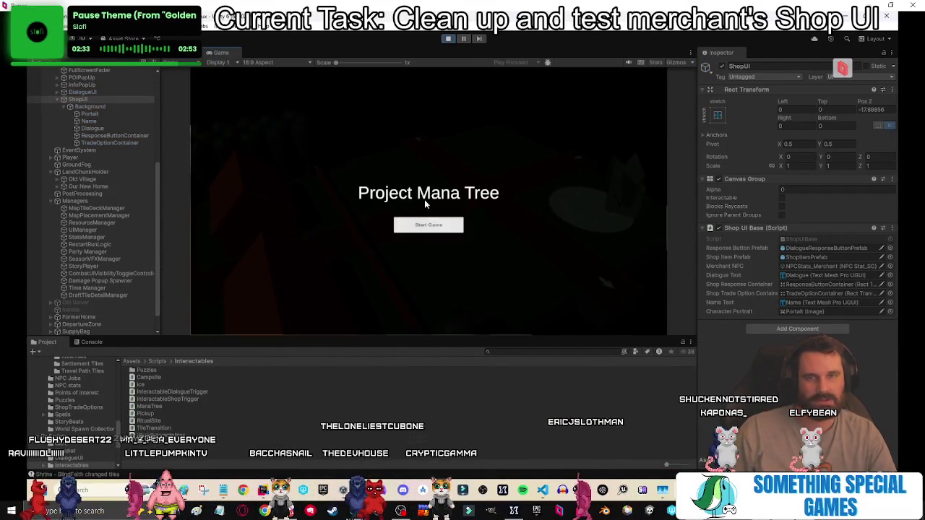
click(429, 225)
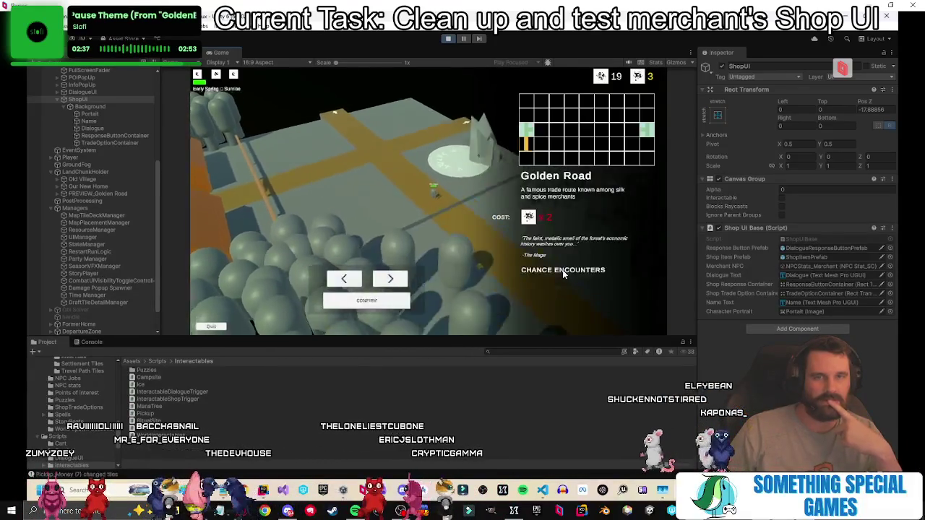
Choose the Debug Chunk route and walk the character over to the merchant.
click(391, 279)
click(366, 300)
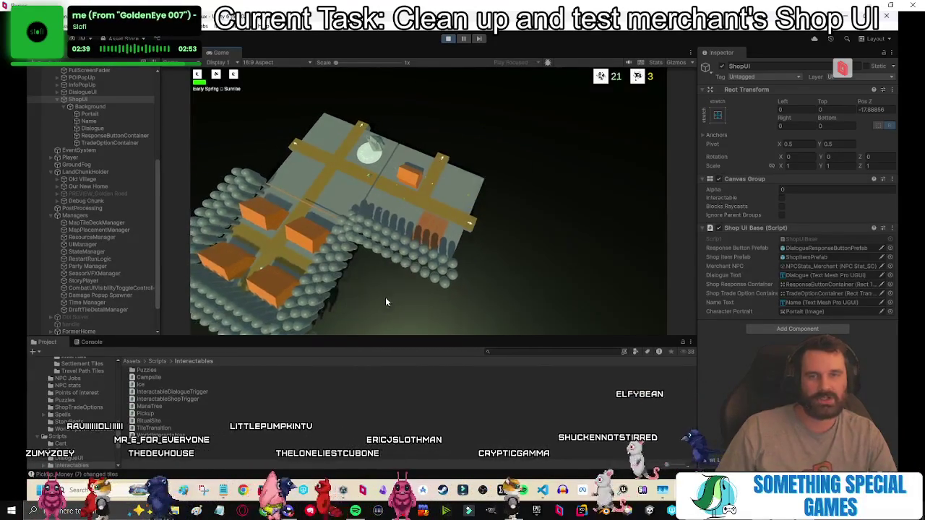
click(462, 232)
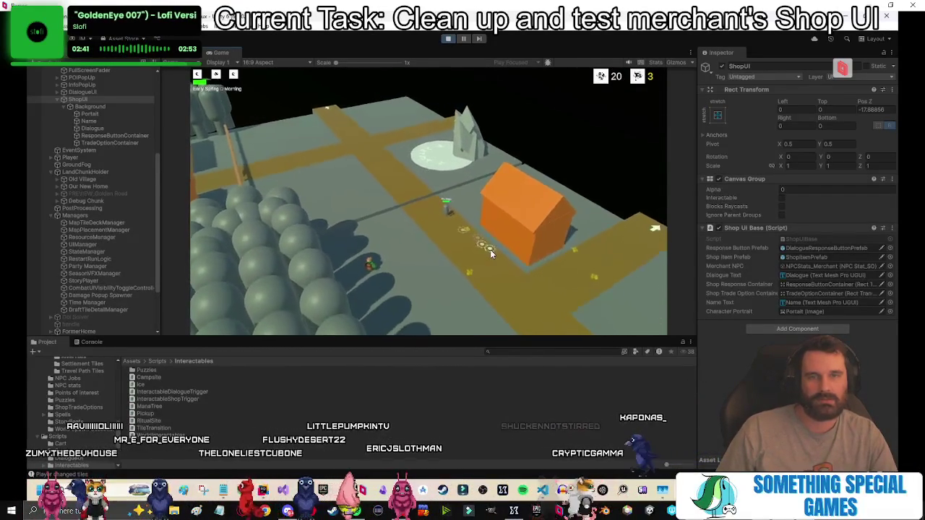
click(351, 205)
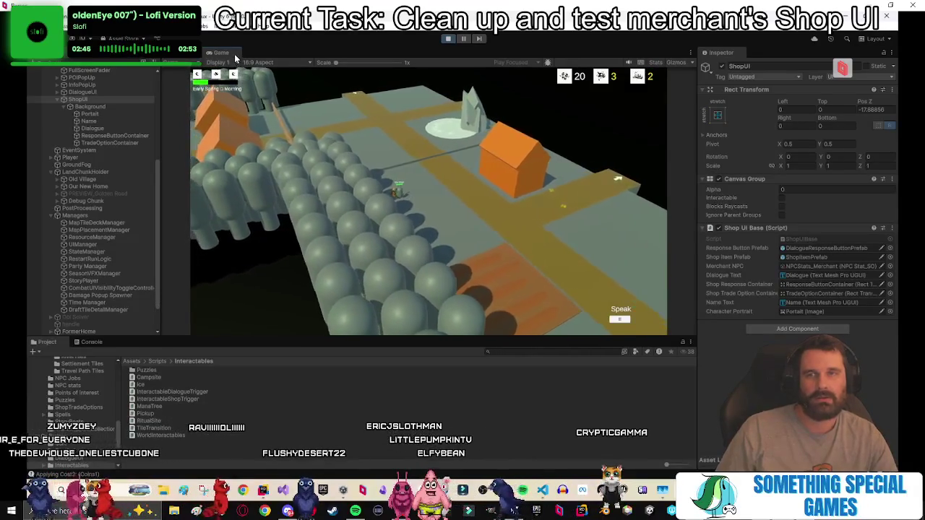
Open the merchant's shop, rent a tent for 2 coins, say goodbye, then stop playing.
key(shift+space)
key(e)
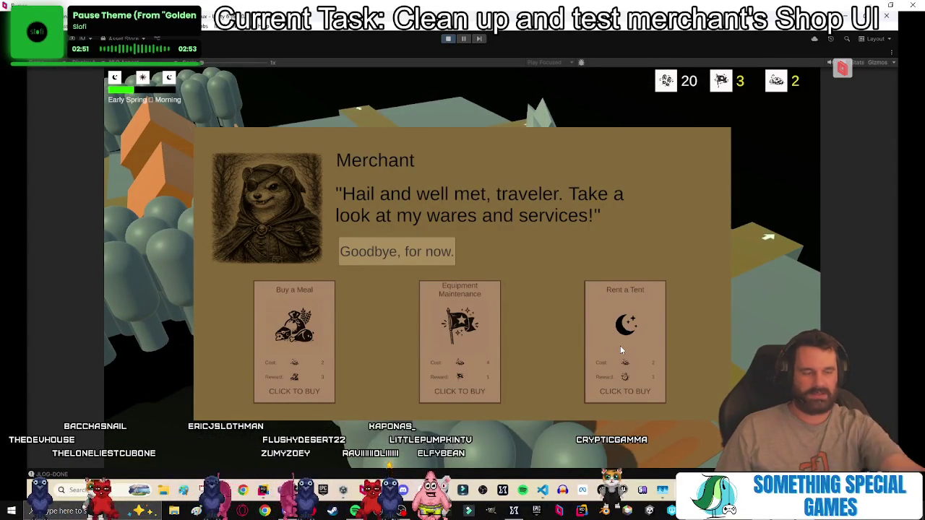
click(620, 345)
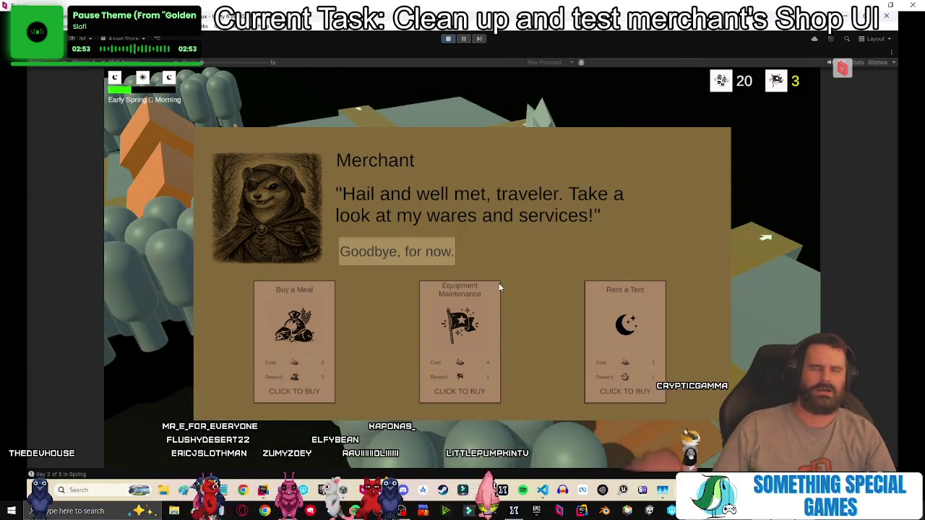
click(437, 251)
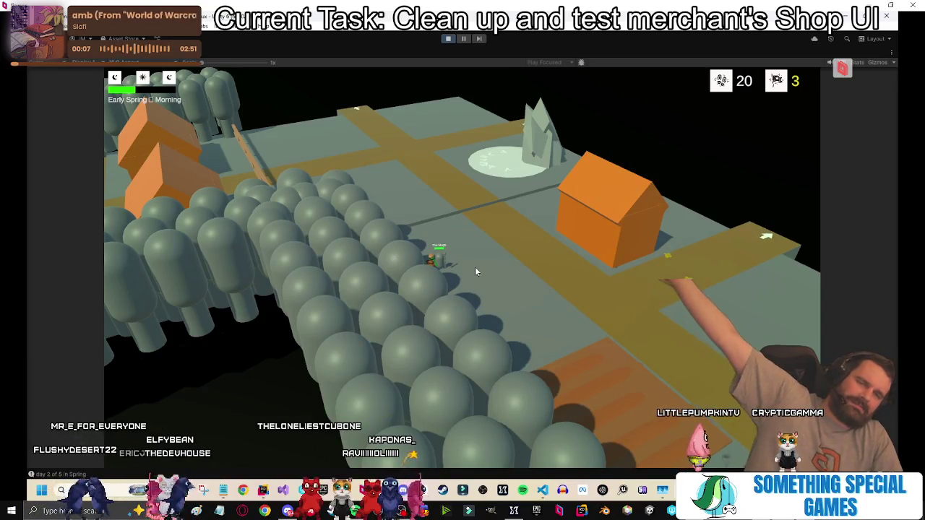
click(543, 260)
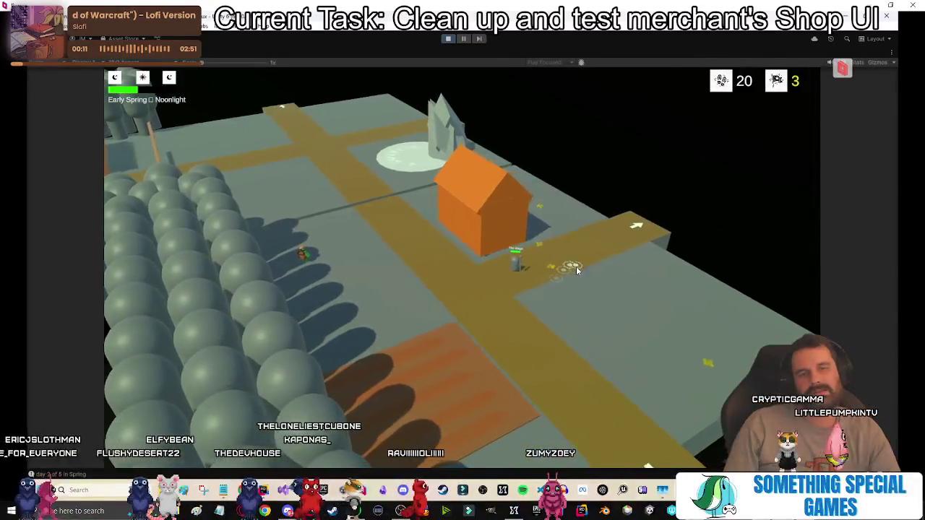
click(293, 281)
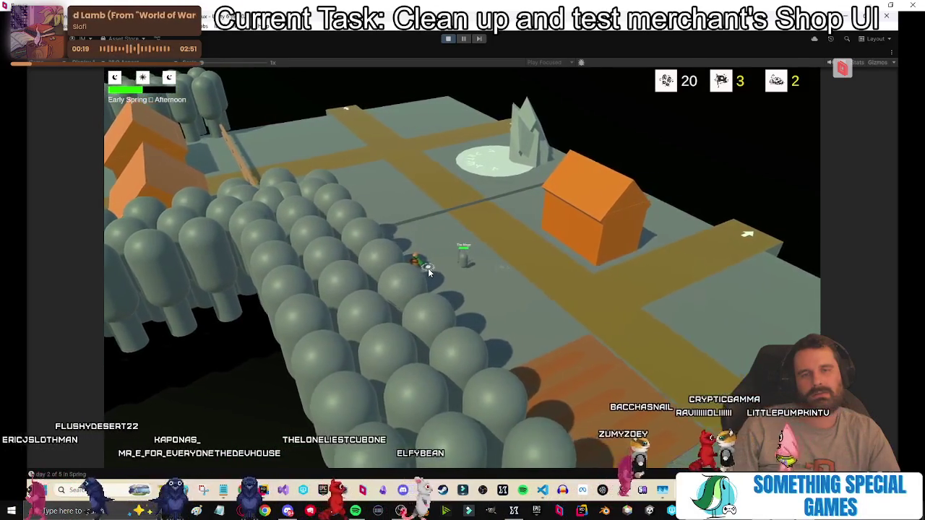
click(447, 38)
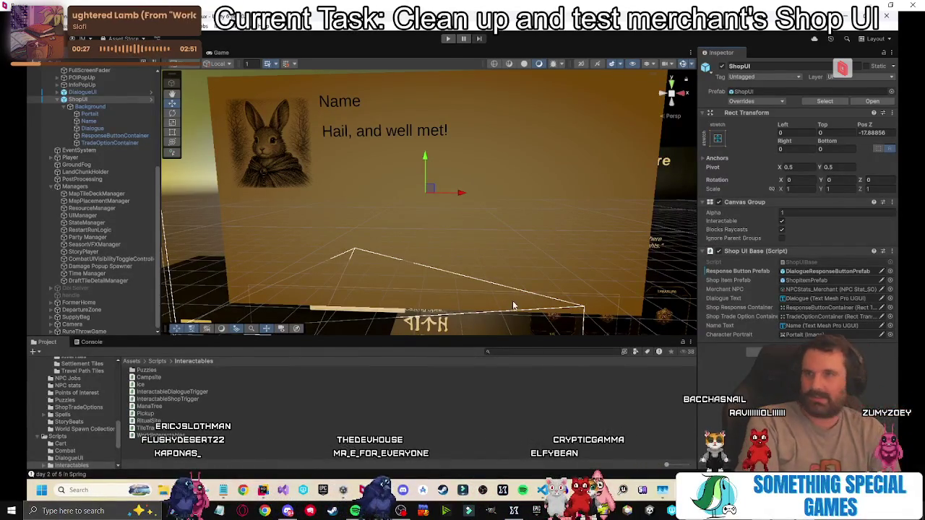
Compare DialogueUI and ShopUI Inspector settings, close the stray browser window, and return to Rider.
click(98, 92)
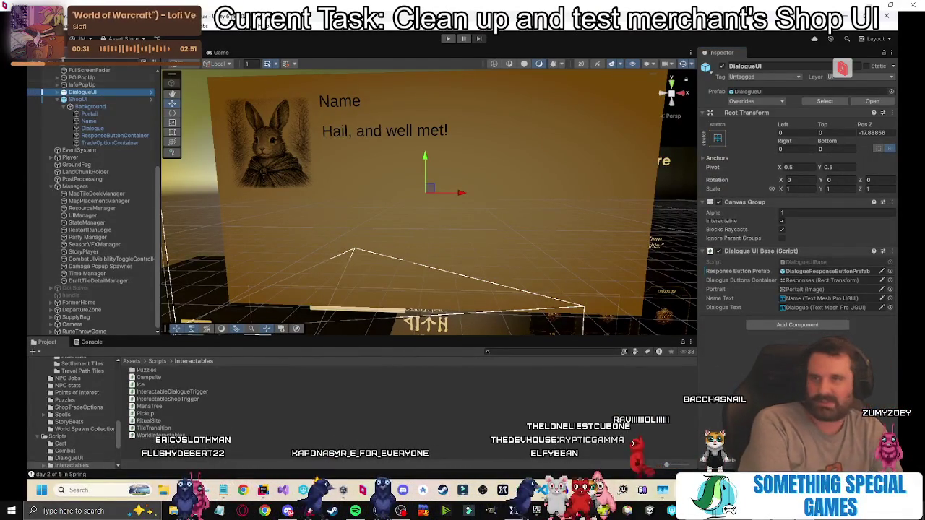
click(80, 99)
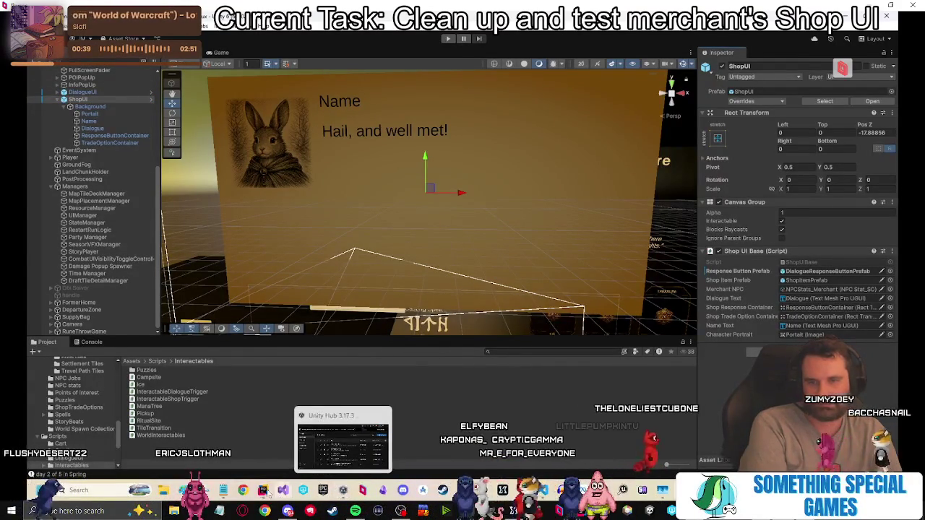
click(350, 492)
click(683, 71)
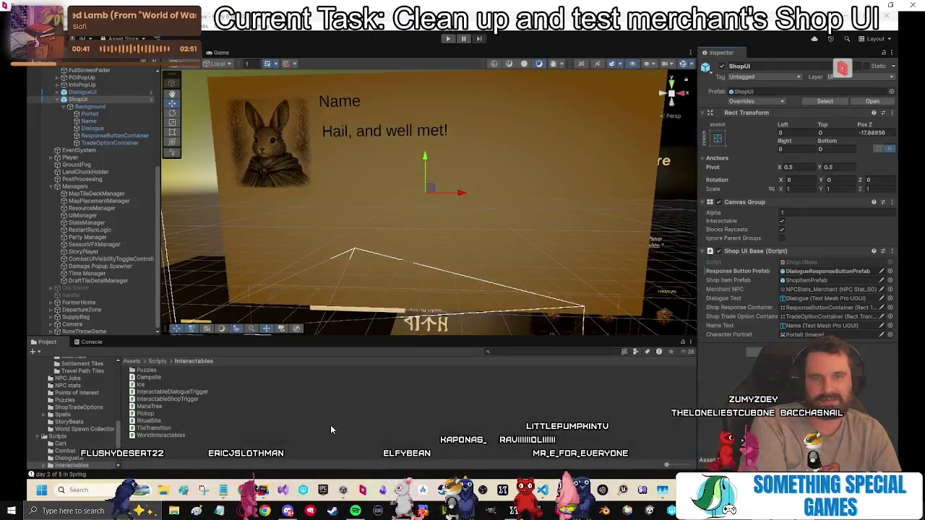
key(alt+Tab)
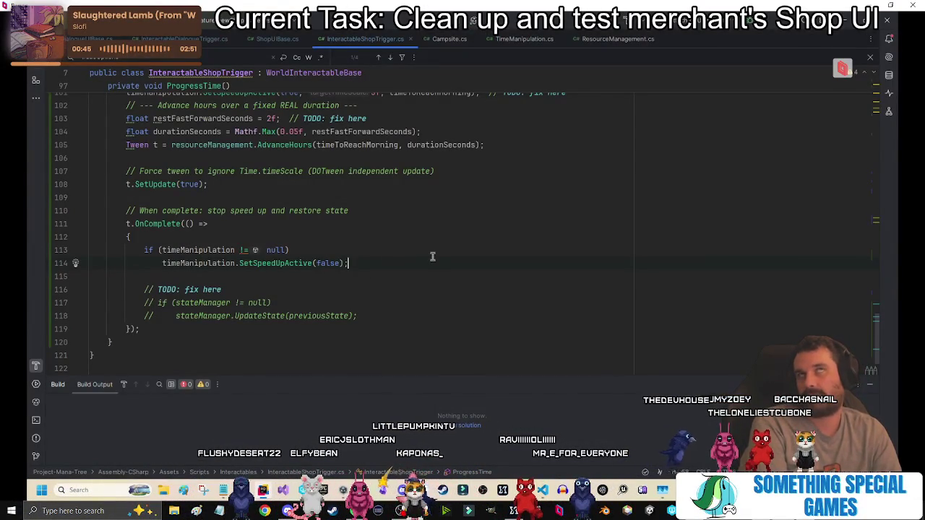
In InteractableDialogueTrigger, inspect SetIsExiting and the EnableDialogueUI definition in UIManager.cs.
click(193, 38)
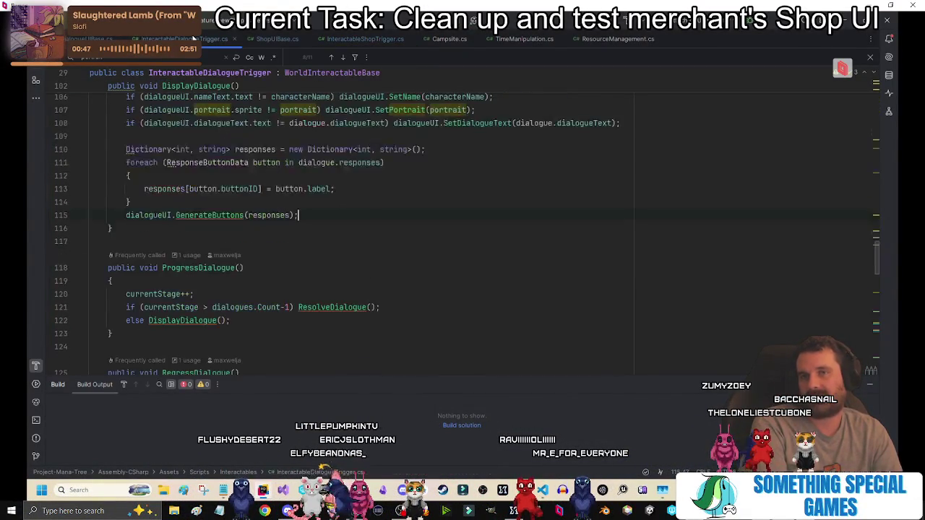
scroll(333, 280, down, 15)
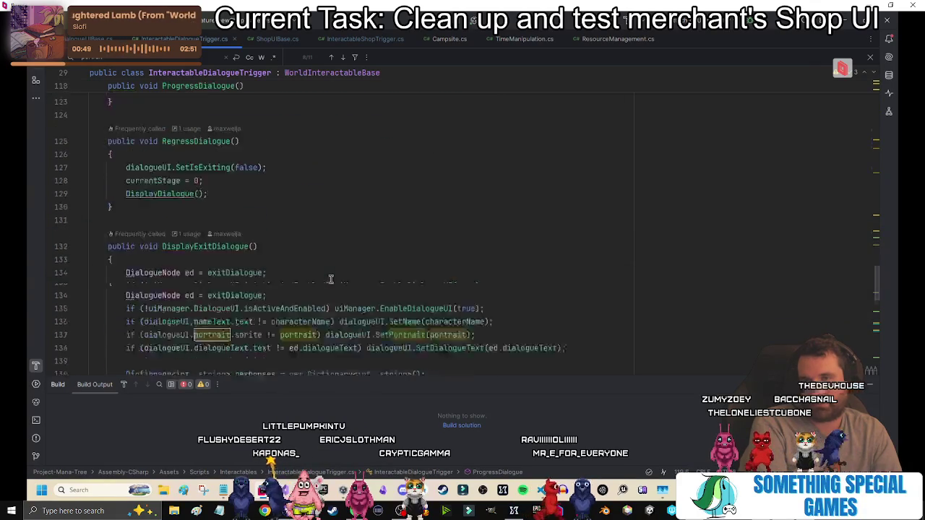
scroll(332, 274, down, 4)
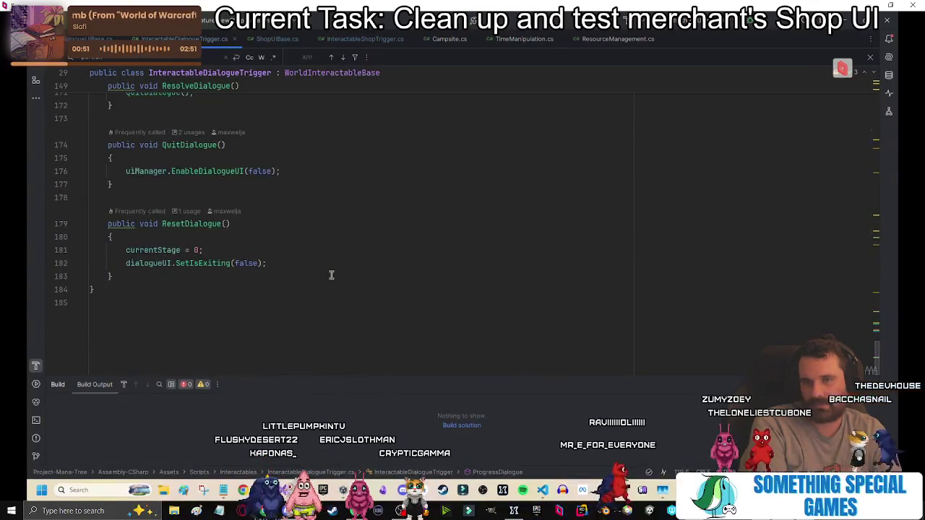
click(301, 262)
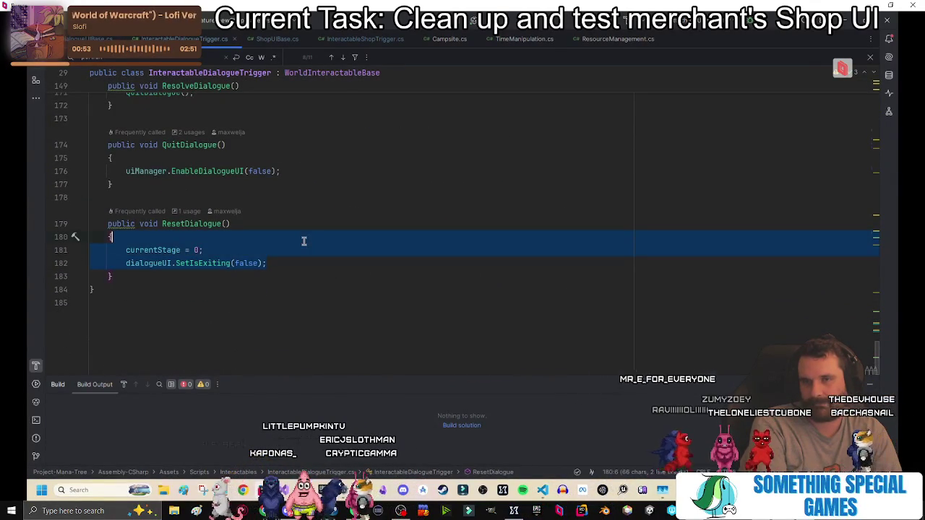
click(318, 263)
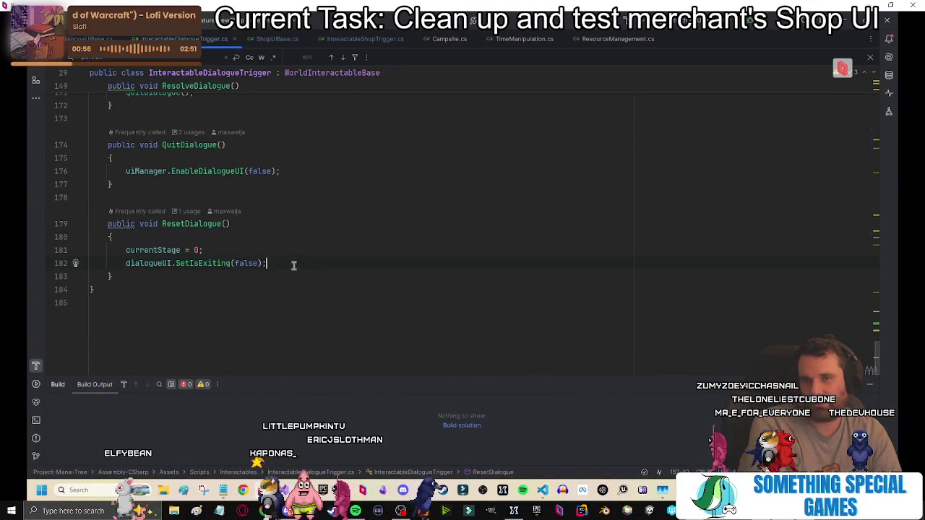
ctrl+click(208, 264)
key(ctrl+alt+Left)
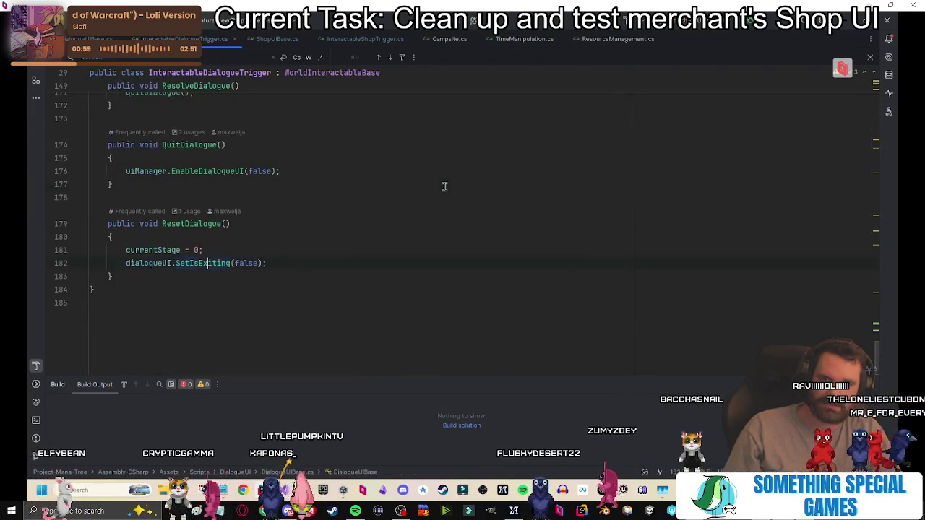
scroll(246, 249, up, 1)
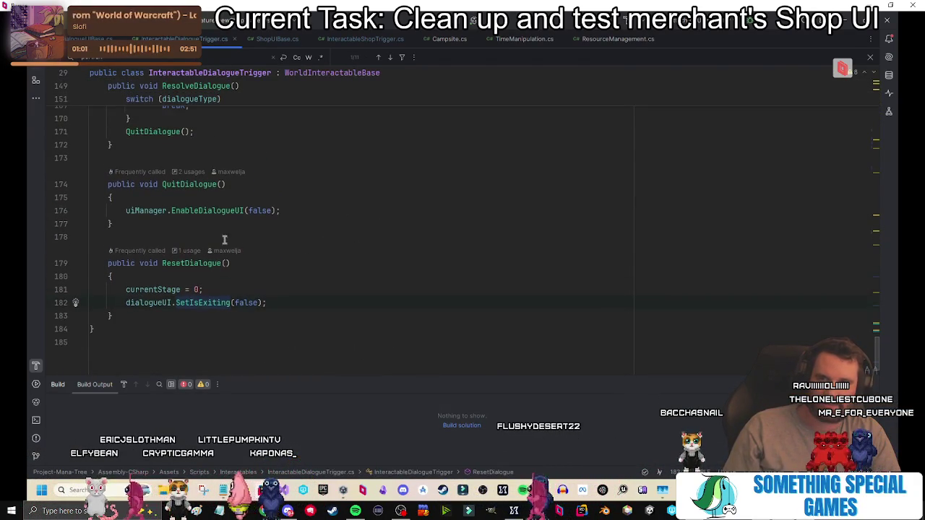
ctrl+click(209, 211)
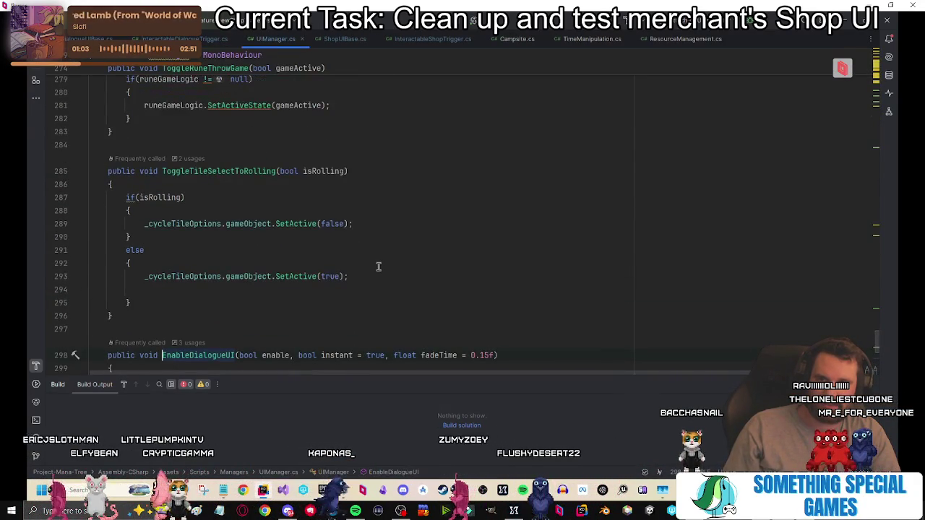
scroll(378, 267, down, 3)
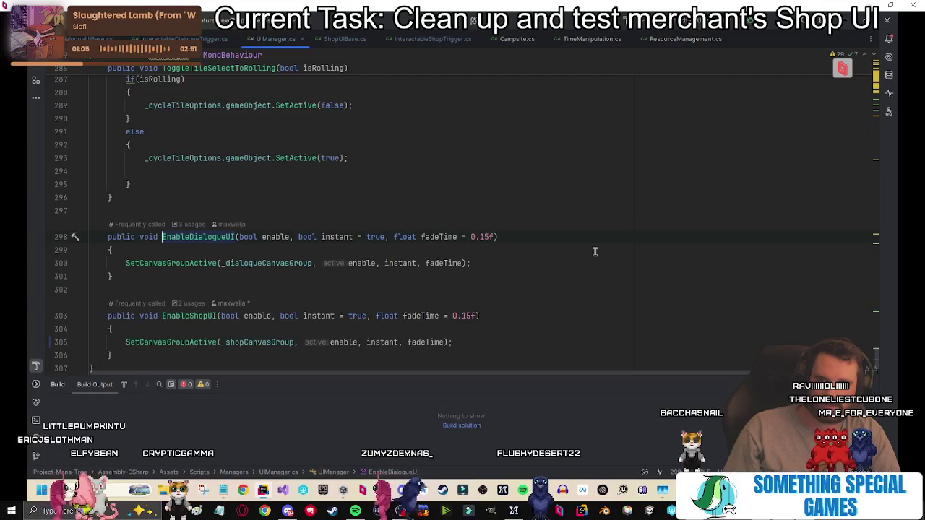
key(ctrl+alt+Left)
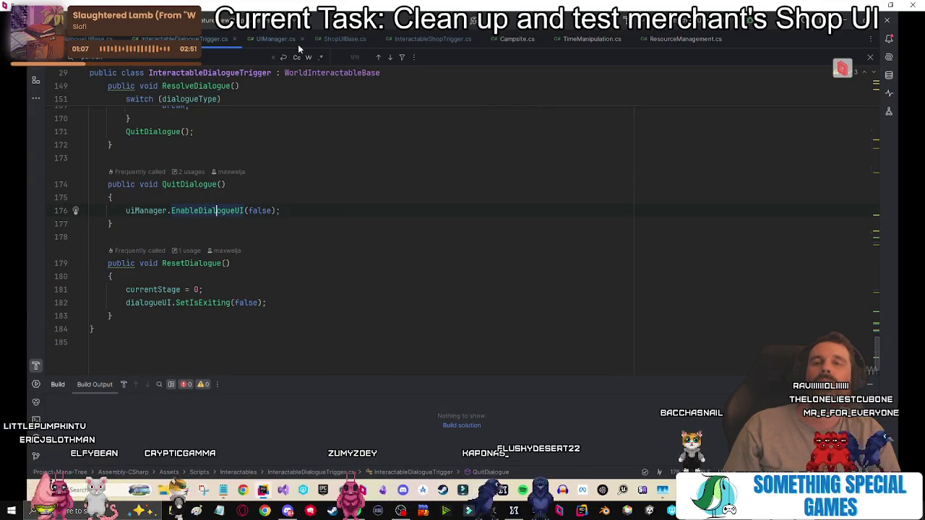
Step back through QuitDialogue and ExitShop to check UIManager's EnableShopUI definition.
click(432, 39)
scroll(312, 271, up, 5)
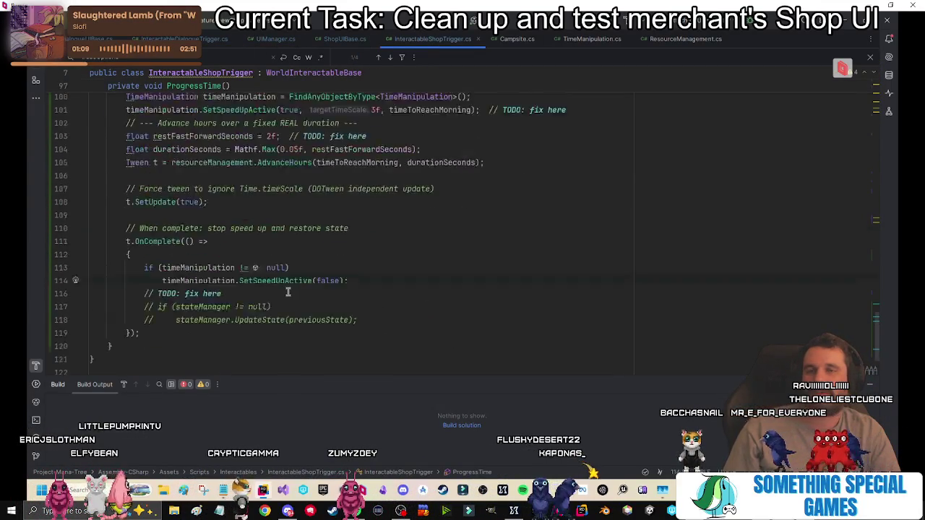
scroll(312, 271, up, 15)
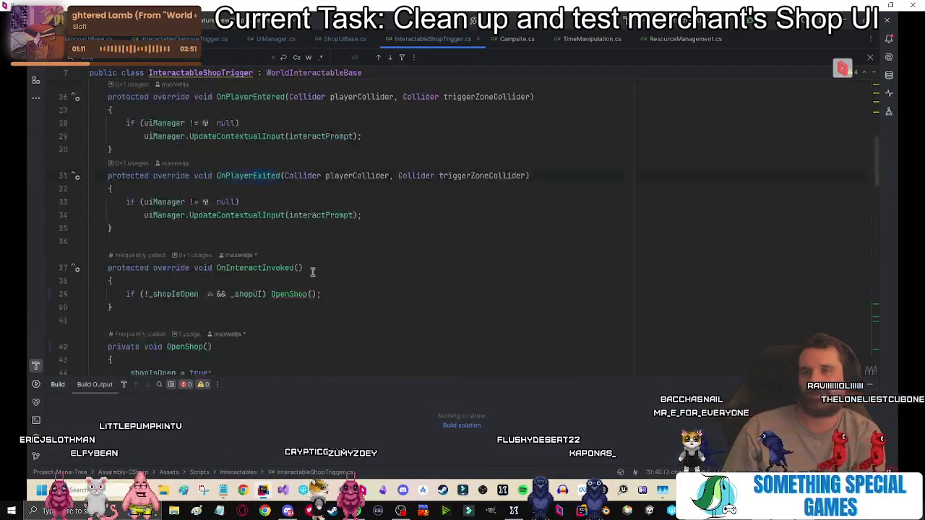
key(ctrl+alt+Left)
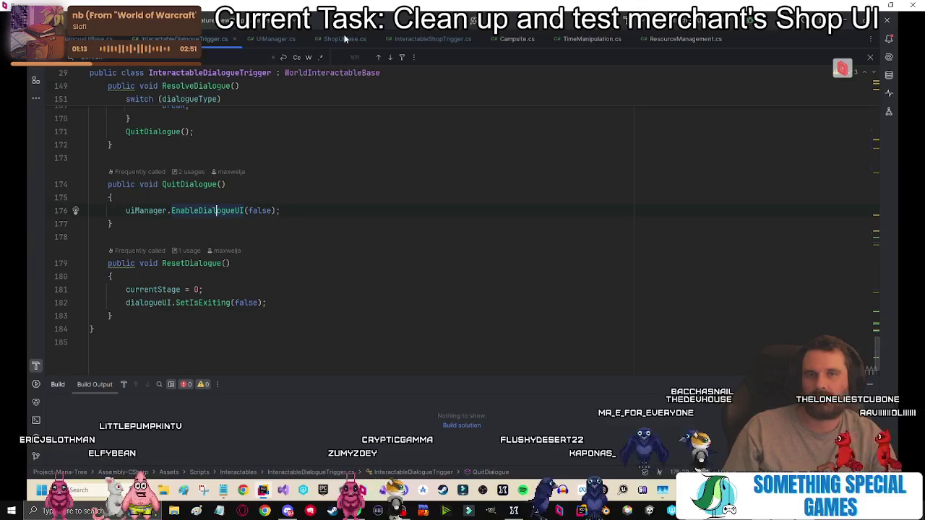
key(ctrl+alt+Left)
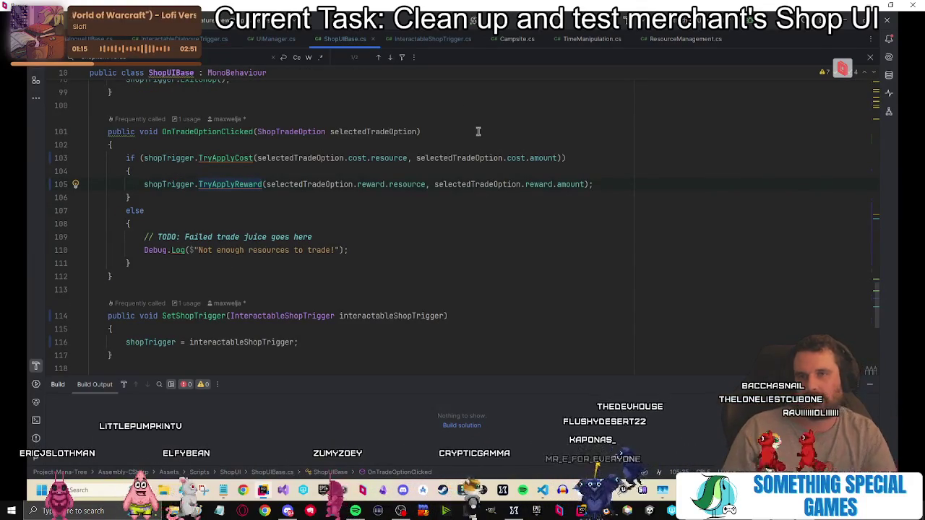
key(ctrl+alt+Left)
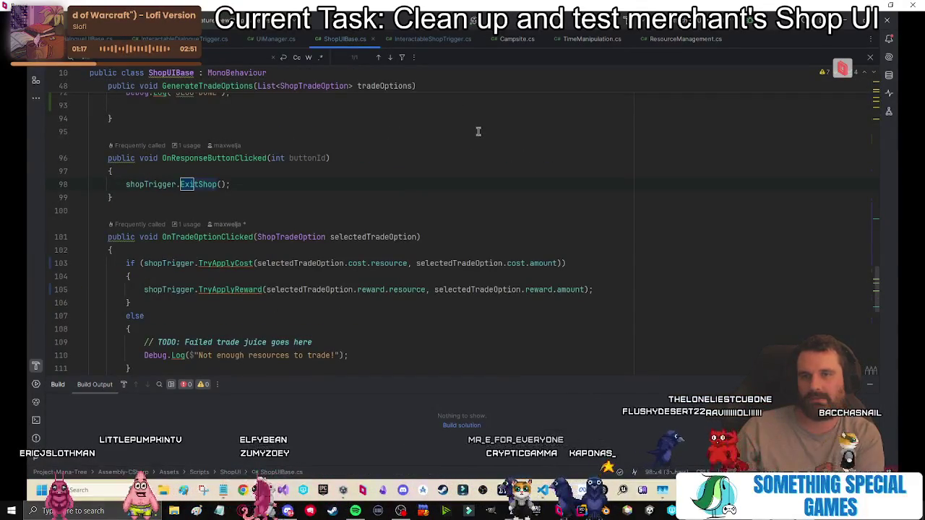
key(ctrl+alt+Left)
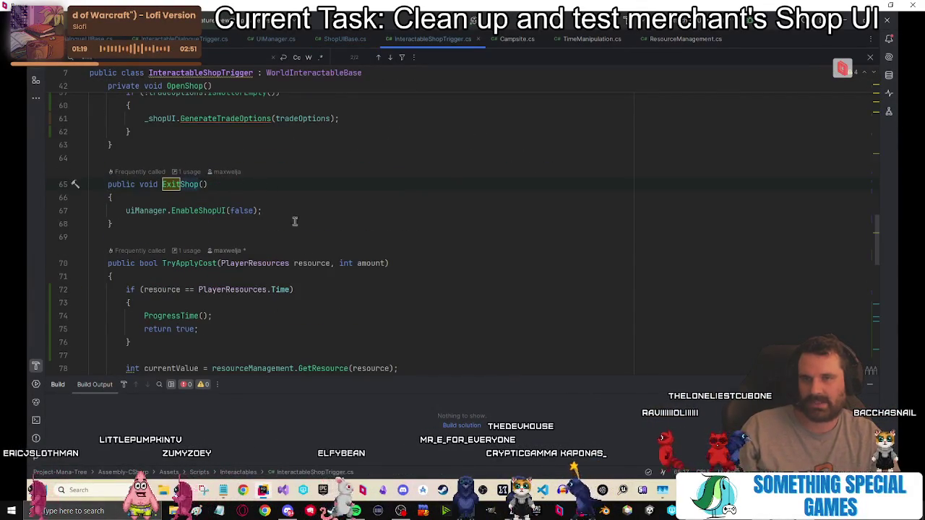
ctrl+click(205, 211)
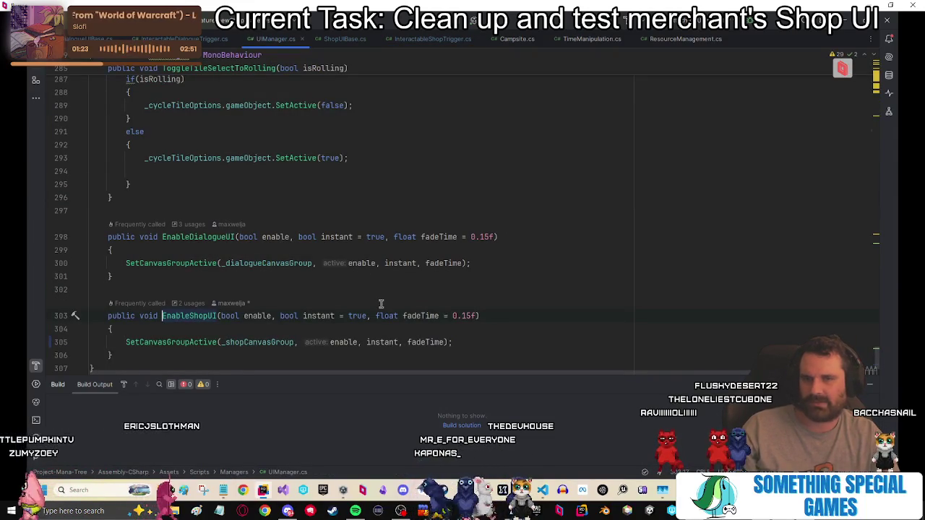
key(ctrl+alt+Left)
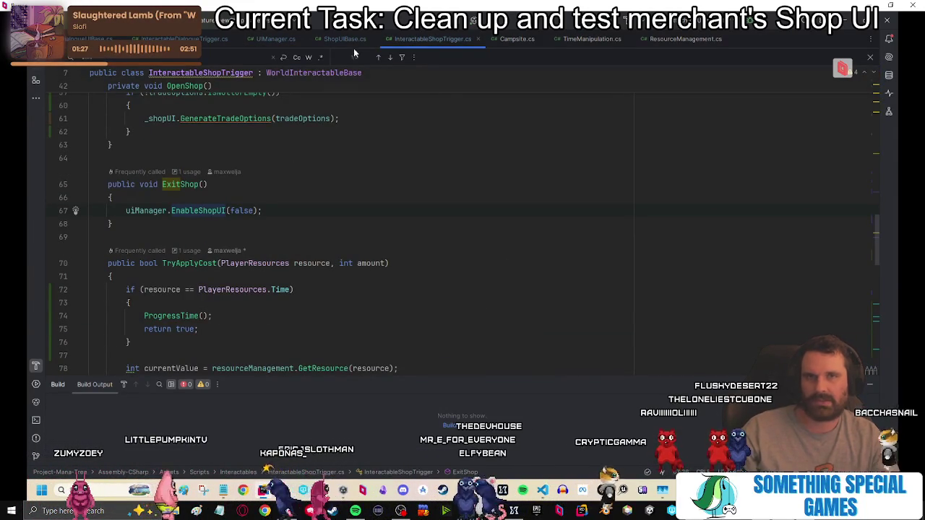
key(ctrl+alt+Left)
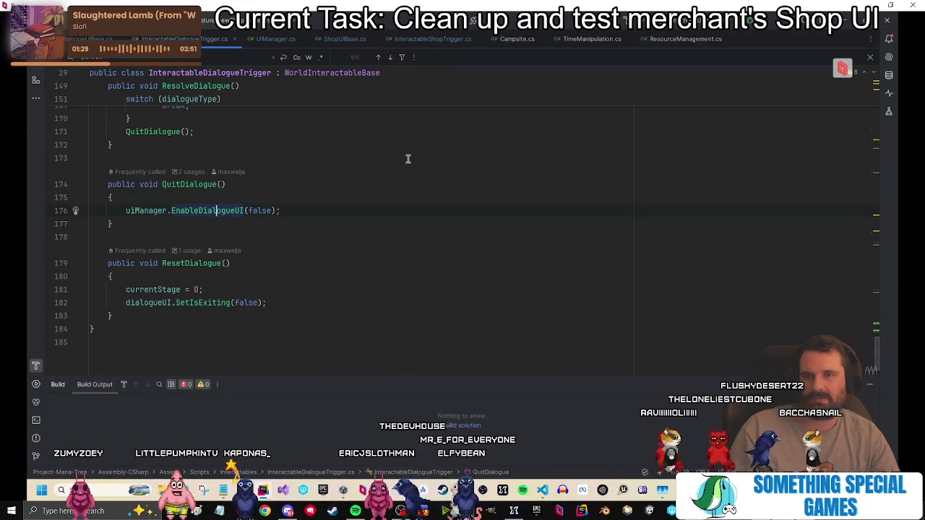
From InteractableShopTrigger, inspect EnableShopUI and its SetCanvasGroupActive helper.
click(427, 40)
ctrl+click(226, 211)
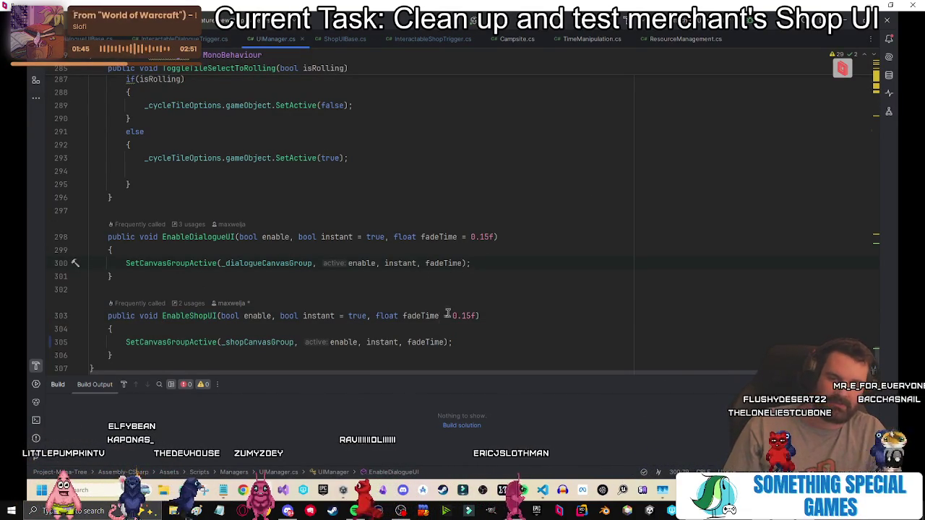
ctrl+click(216, 343)
key(ctrl+alt+Left)
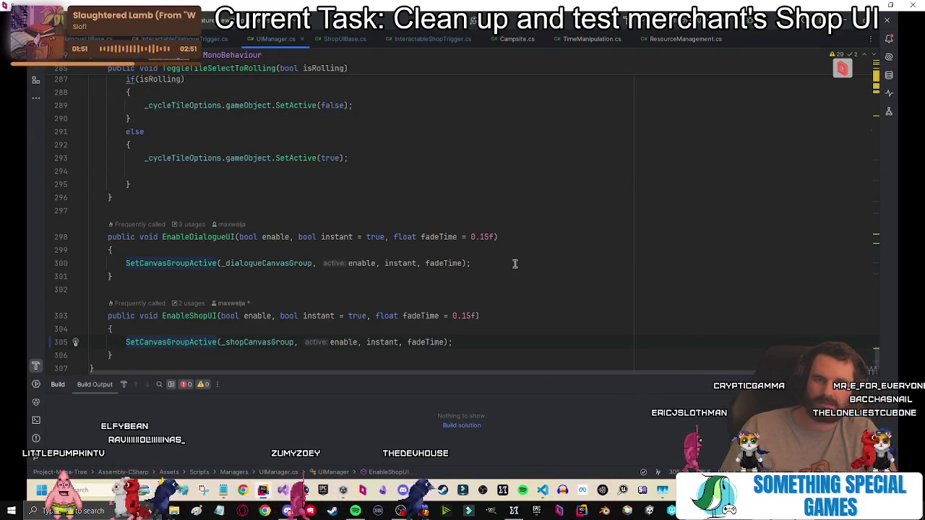
key(alt+Tab)
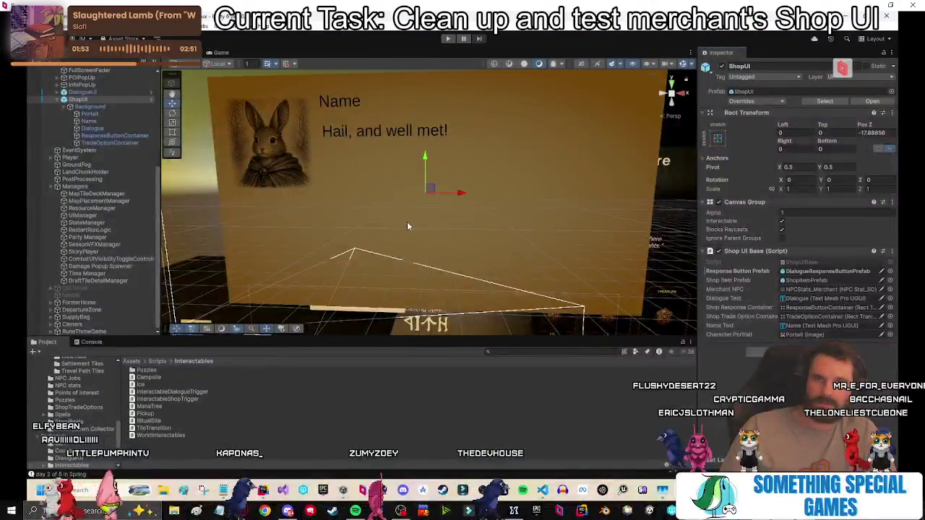
Compare ShopUI and DialogueUI settings, UIManager's canvas group references, and TradeOptionContainer layout in the Inspector.
click(90, 93)
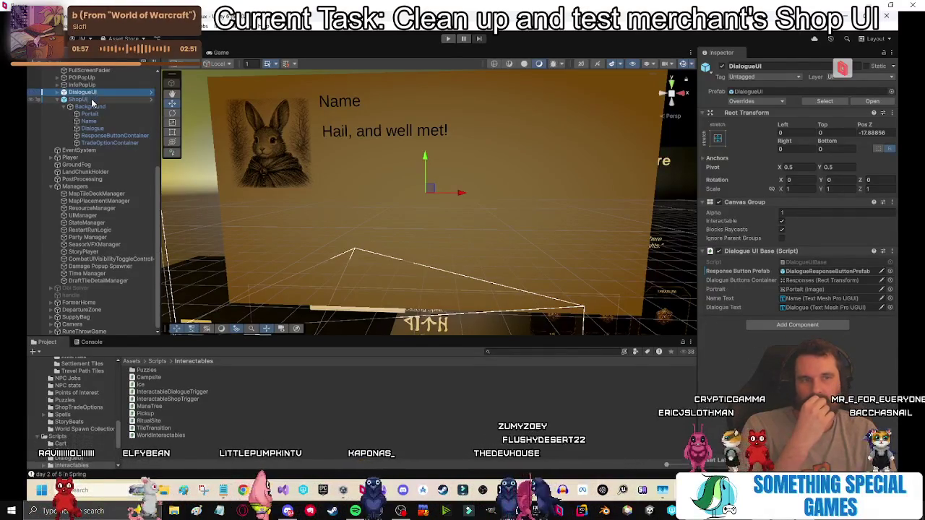
click(91, 100)
key(Up)
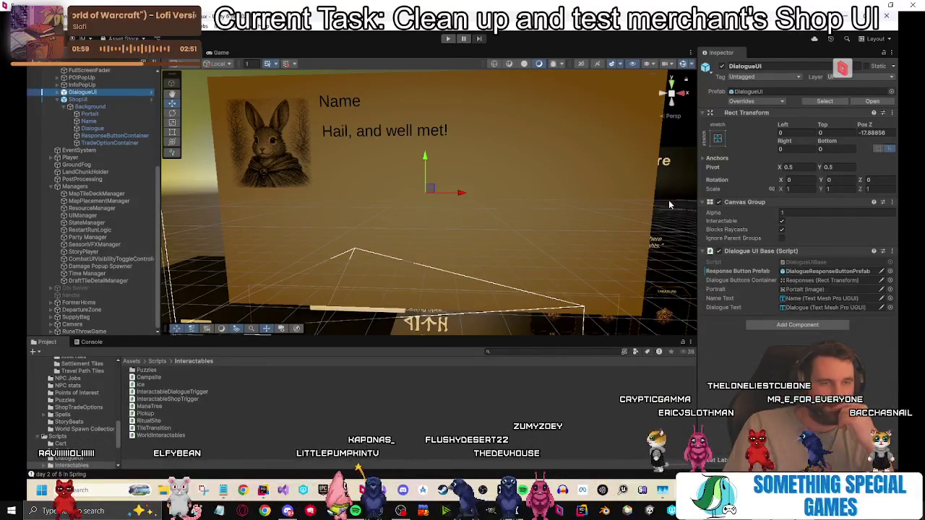
key(Down)
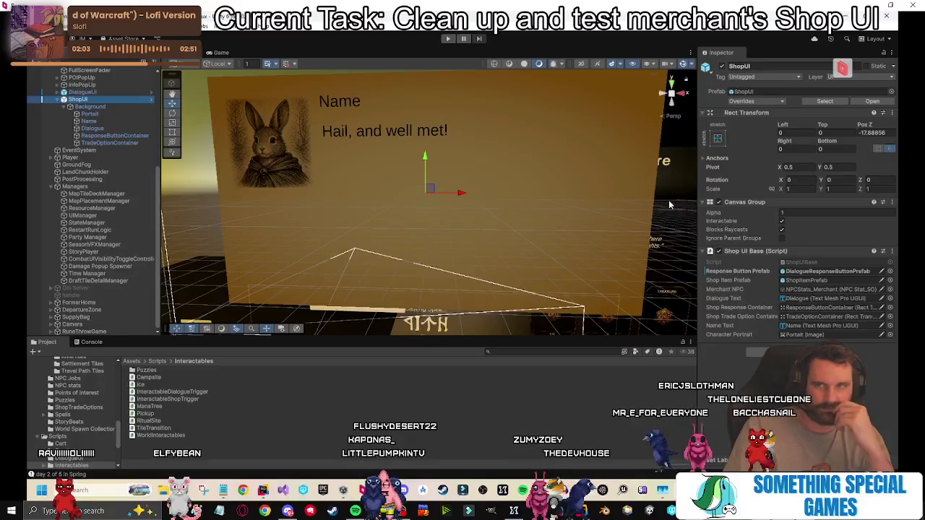
click(95, 216)
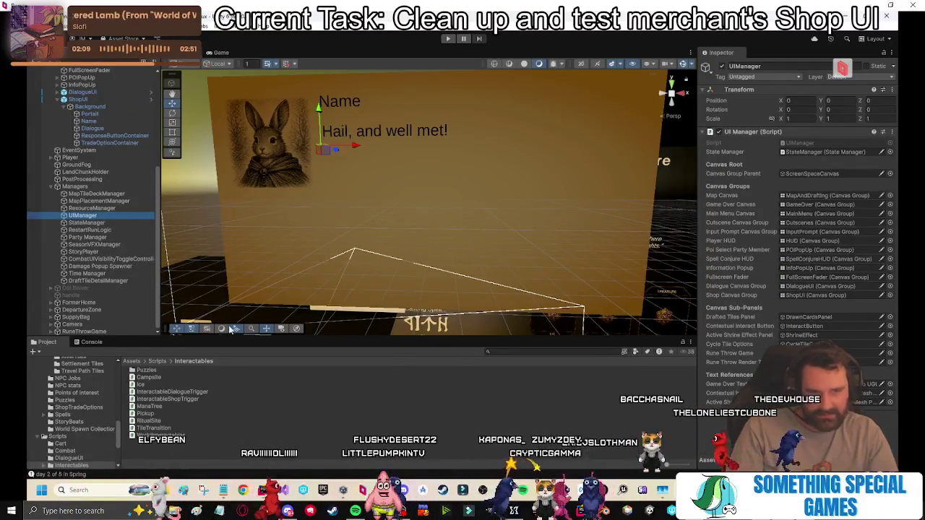
click(107, 143)
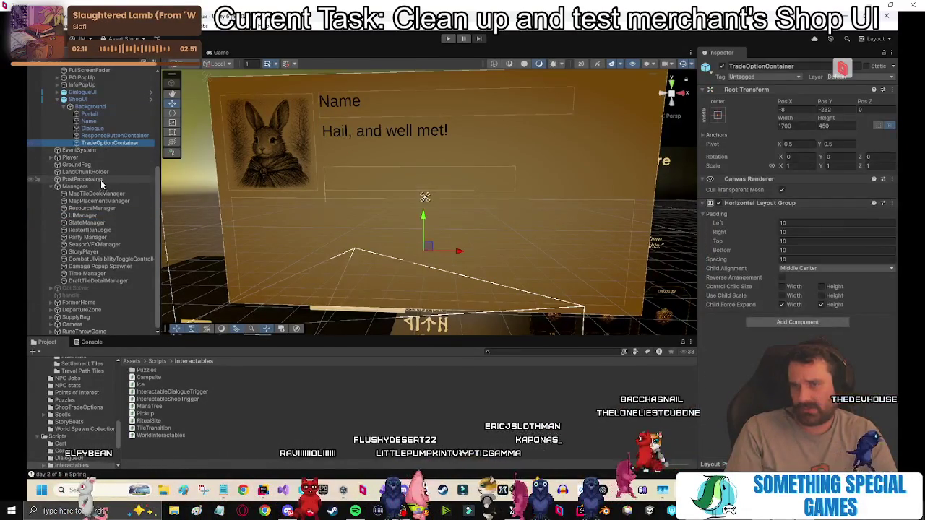
click(58, 99)
click(248, 220)
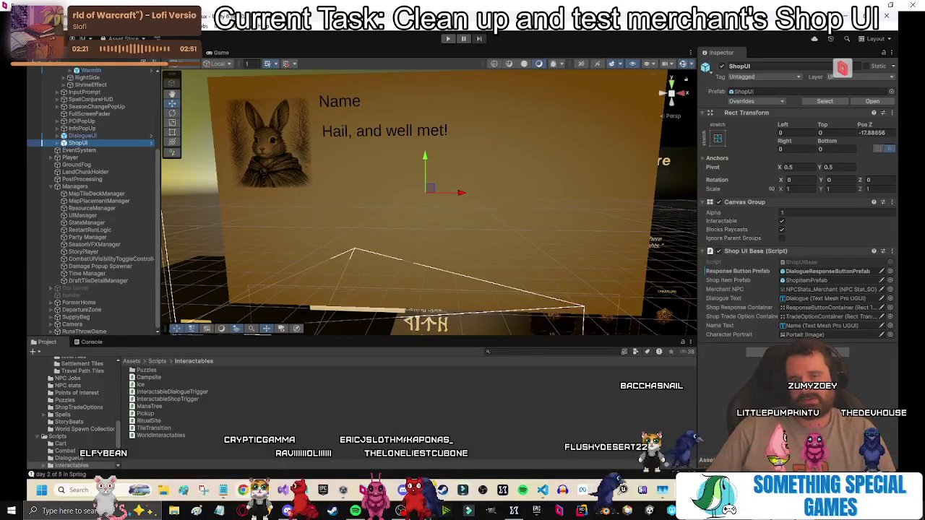
key(alt+Tab)
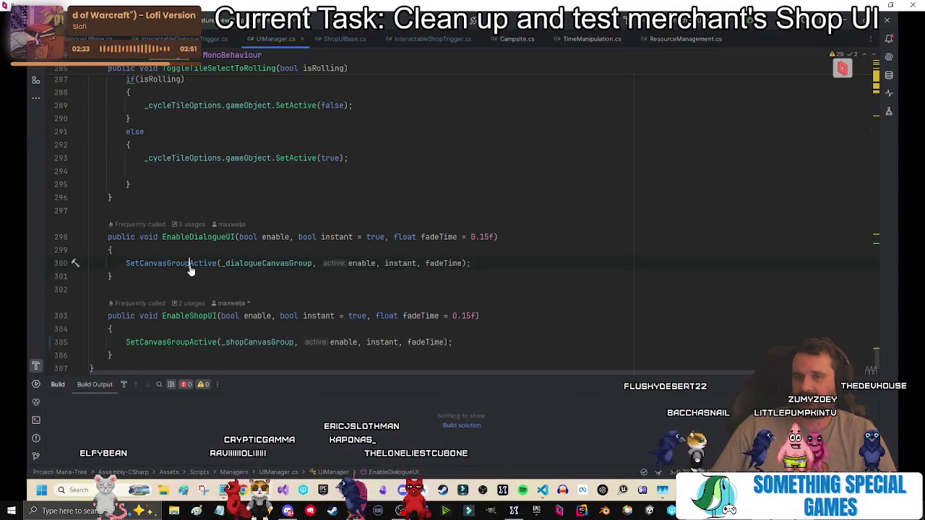
Review SetCanvasGroupActive's alpha assignments and every use of its active parameter.
ctrl+click(190, 269)
drag(303, 260, 310, 277)
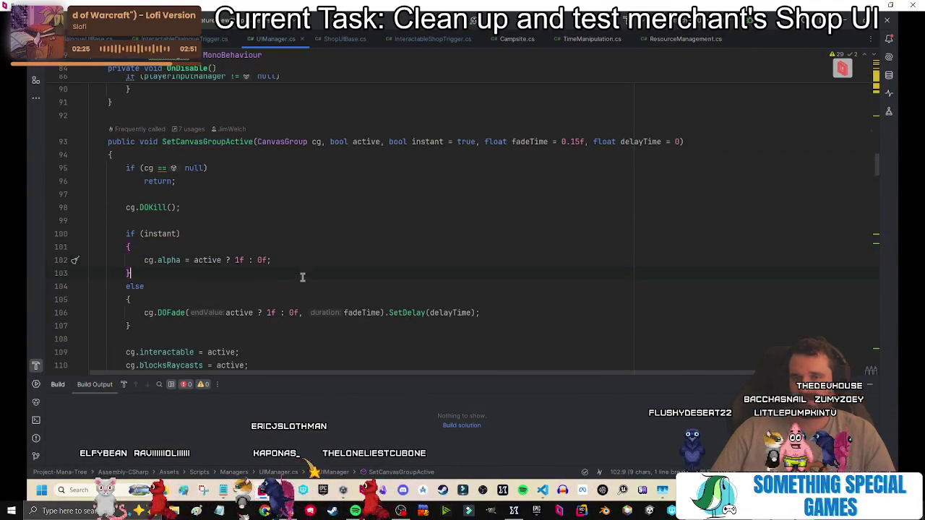
double_click(213, 261)
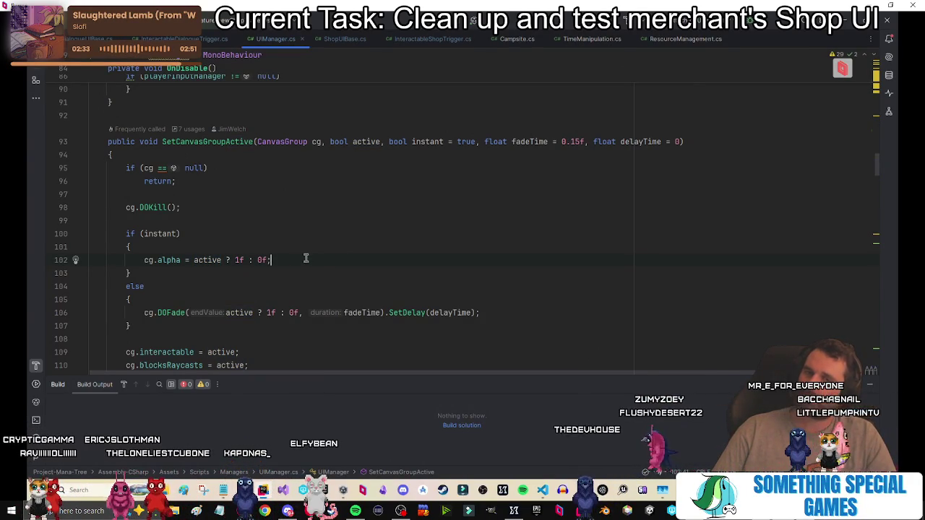
Check ShopUIBase.cs, then scroll InteractableShopTrigger.cs up to its shop open and exit methods.
click(344, 40)
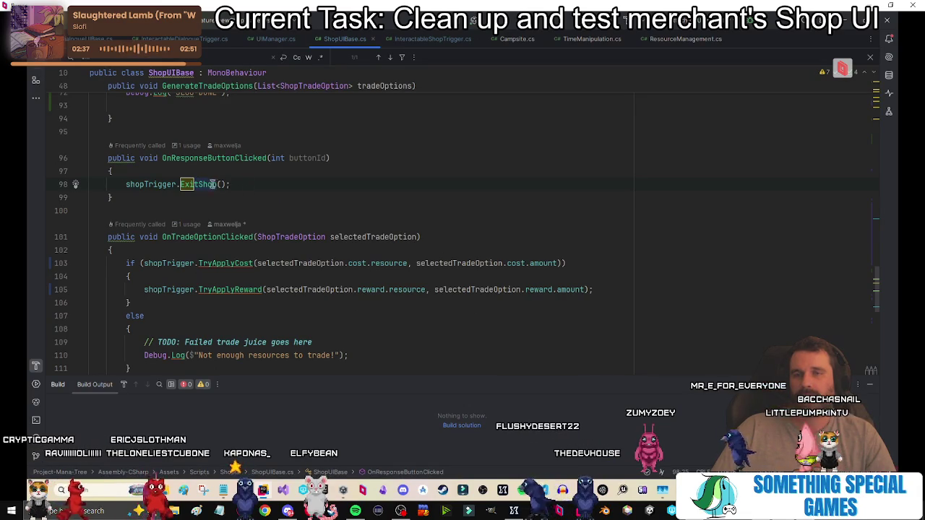
scroll(252, 176, up, 10)
scroll(394, 235, up, 3)
scroll(396, 234, down, 8)
scroll(396, 235, up, 11)
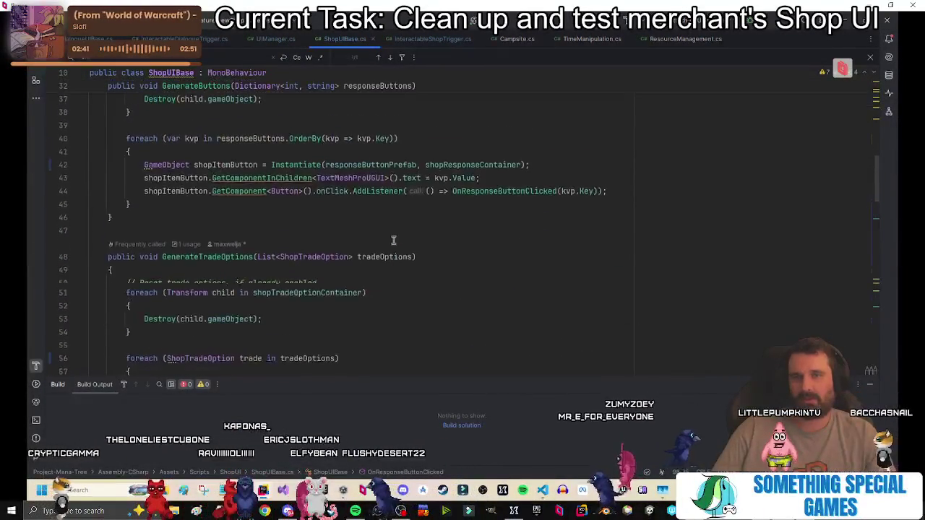
scroll(367, 213, up, 1)
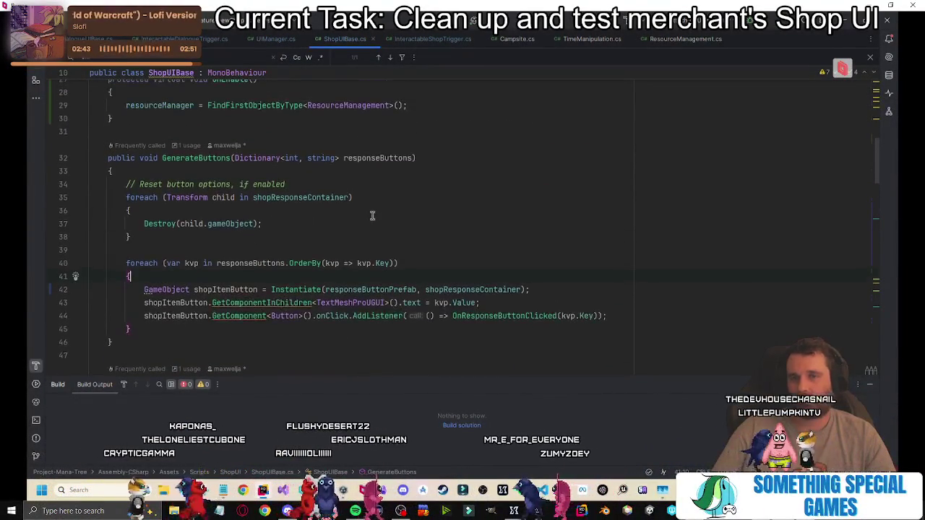
scroll(388, 202, up, 3)
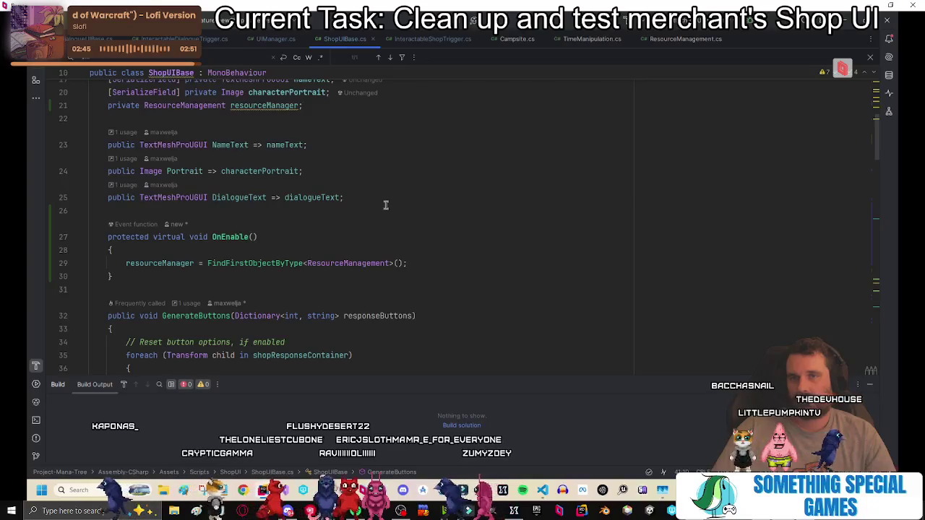
click(422, 37)
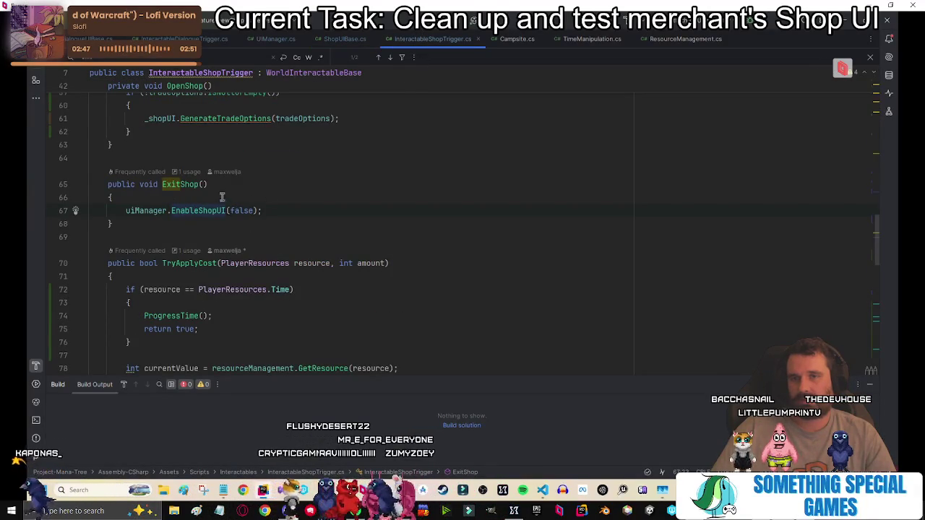
scroll(243, 212, up, 6)
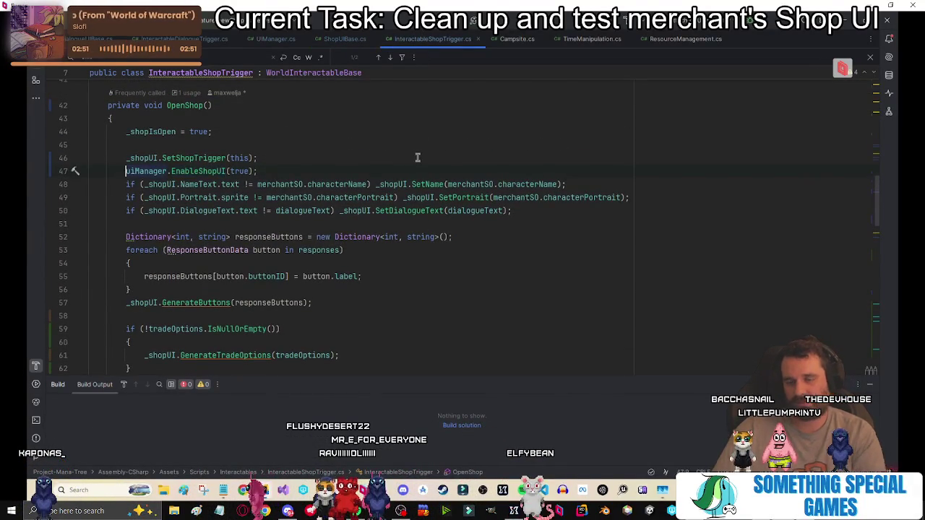
Guard line 47's EnableShopUI call with if (uiManager.ShopUI.alpha < 1f) and open its definition in UIManager.
text(if()
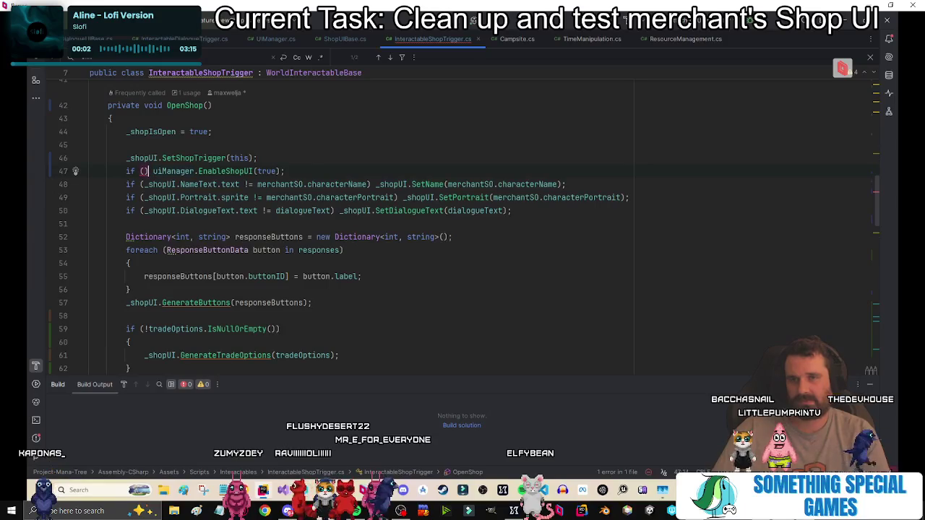
text(uiManag)
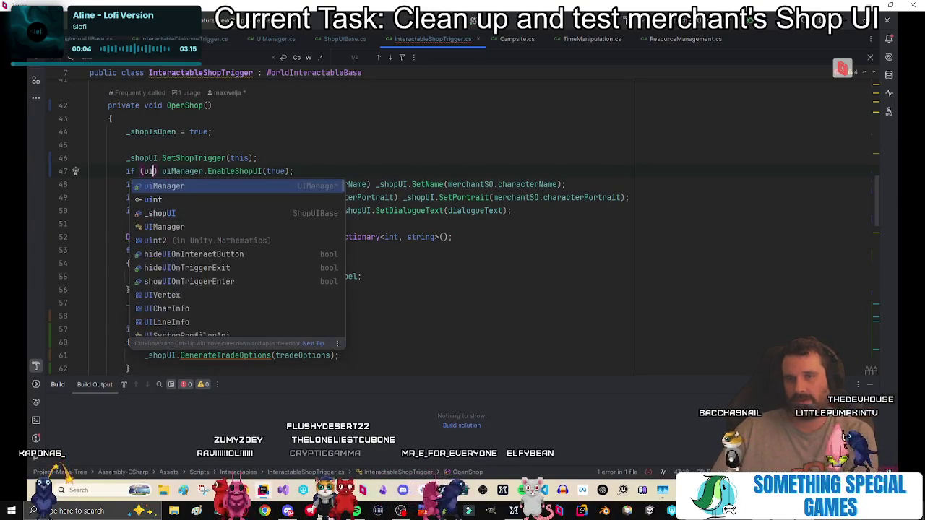
text(er.)
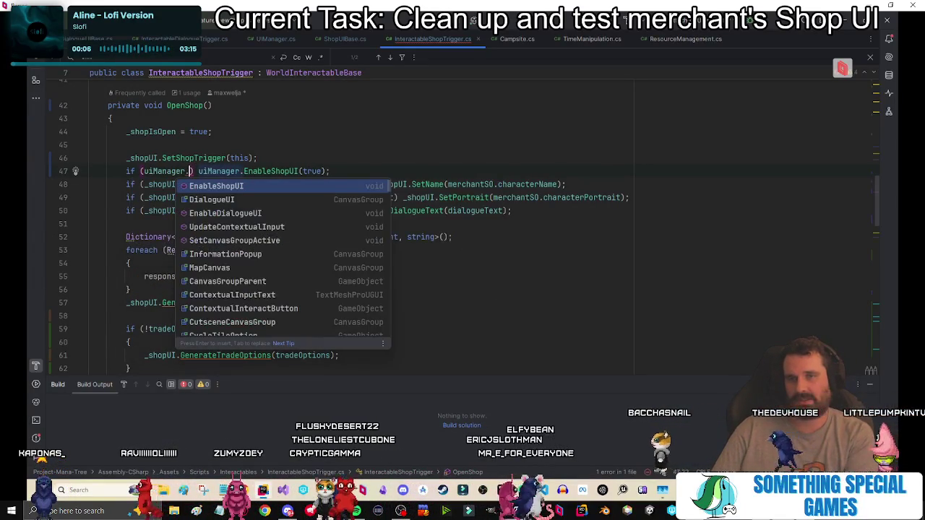
text(ShopUI )
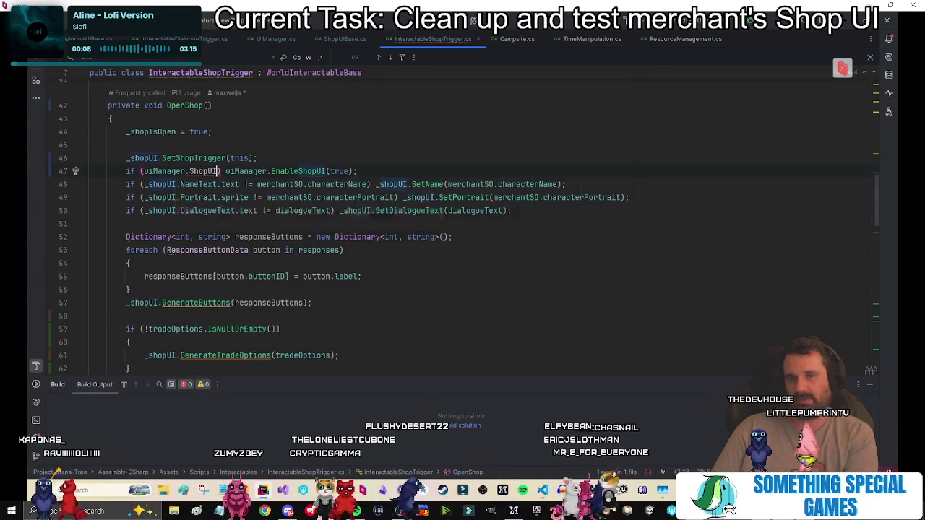
text(alpha)
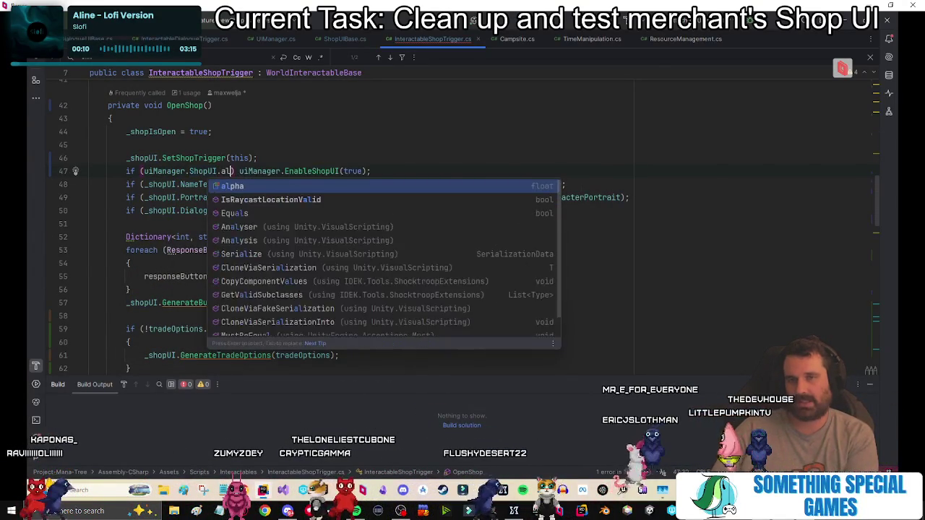
text( < 1f)
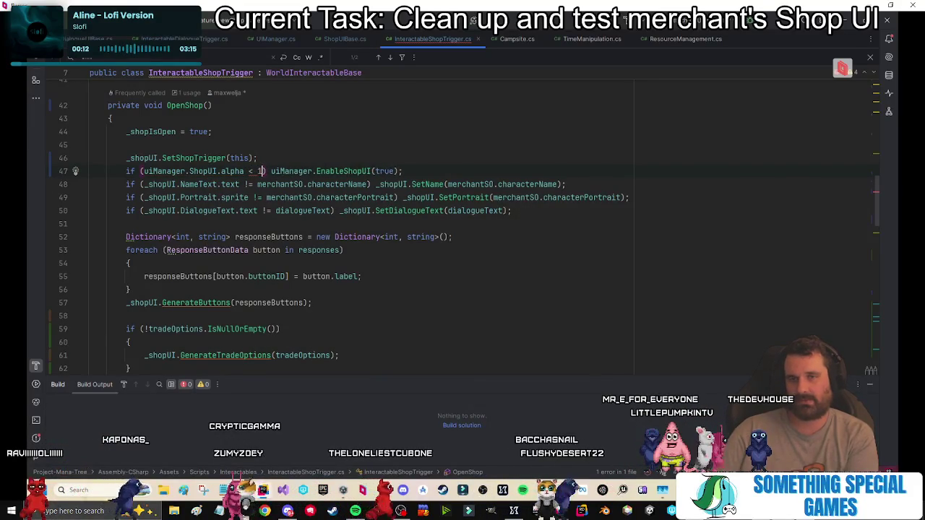
click(417, 177)
click(430, 157)
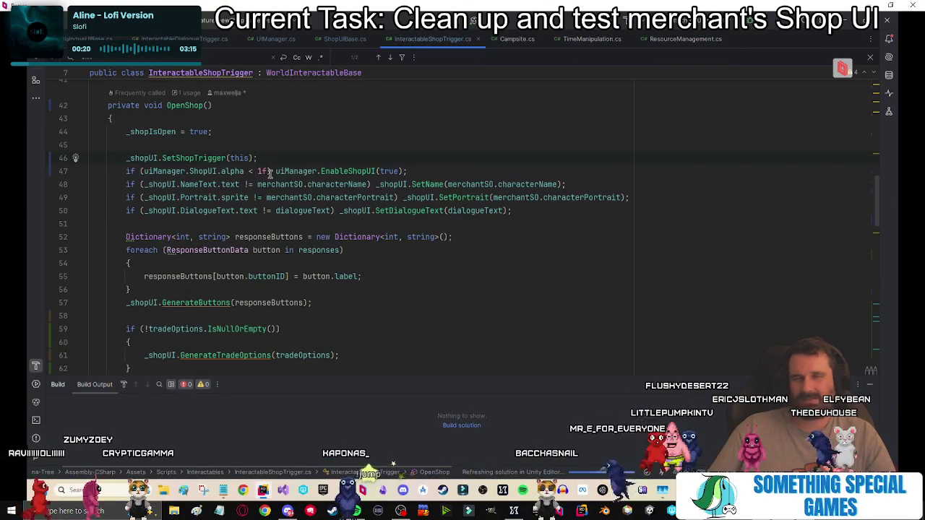
ctrl+click(347, 173)
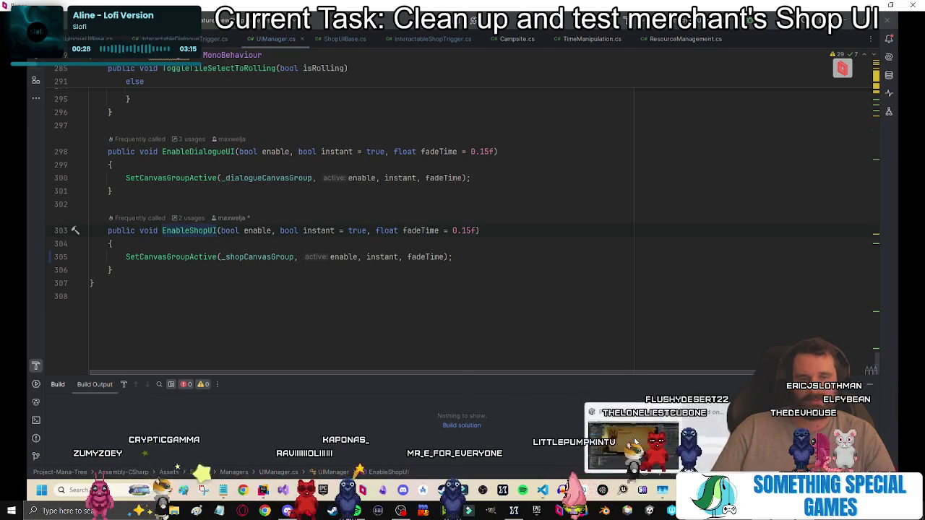
click(634, 441)
Enter play mode, restarting it once, start a new game and place a tile at the path's edge.
key(ctrl+p)
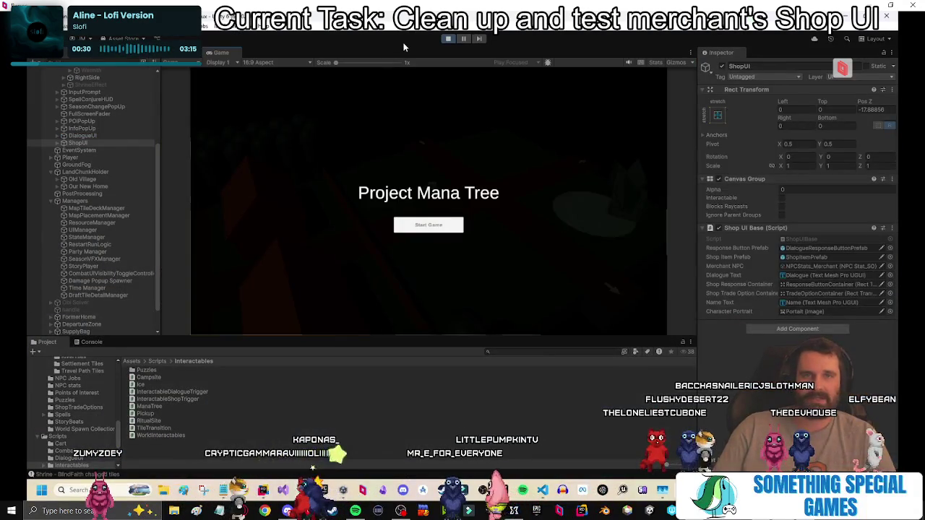
click(439, 228)
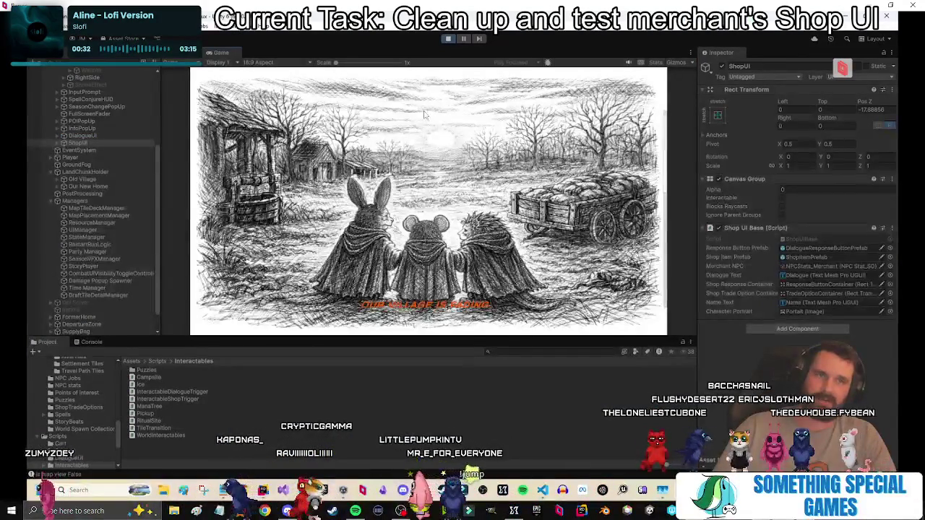
click(448, 39)
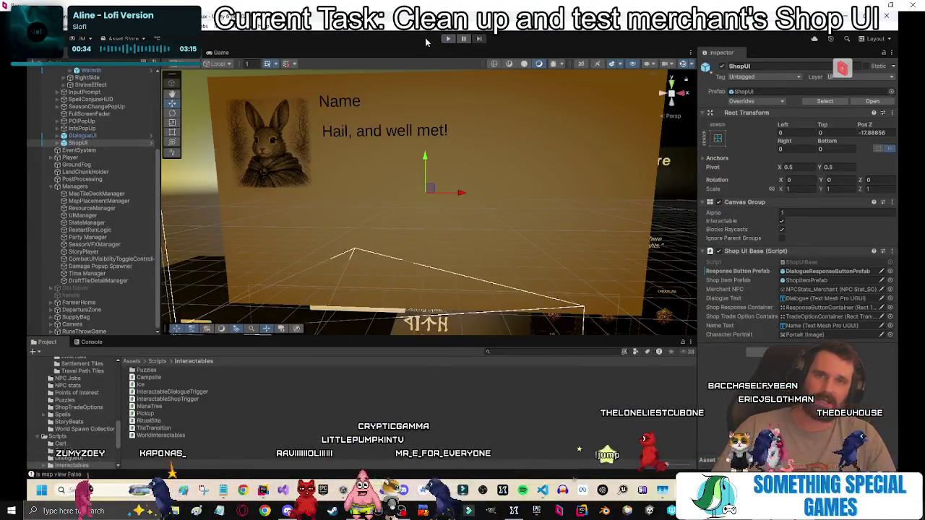
click(449, 39)
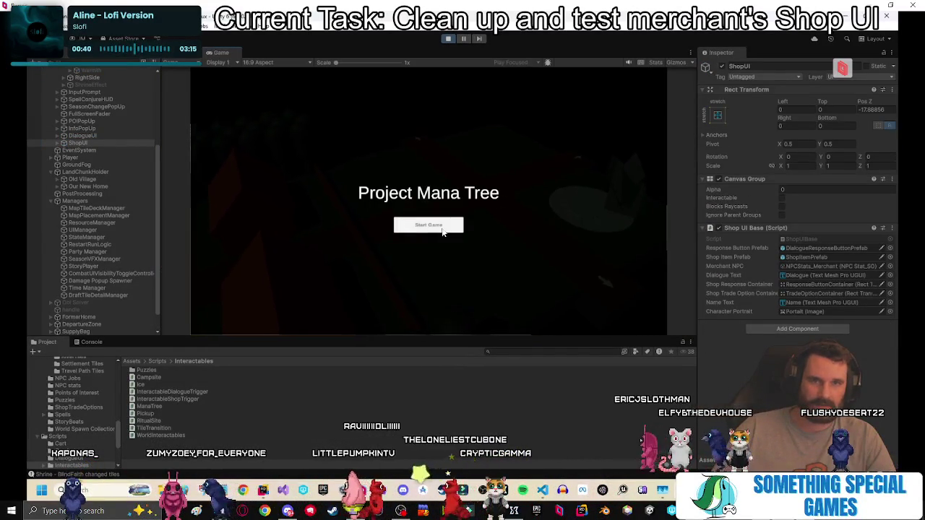
click(437, 224)
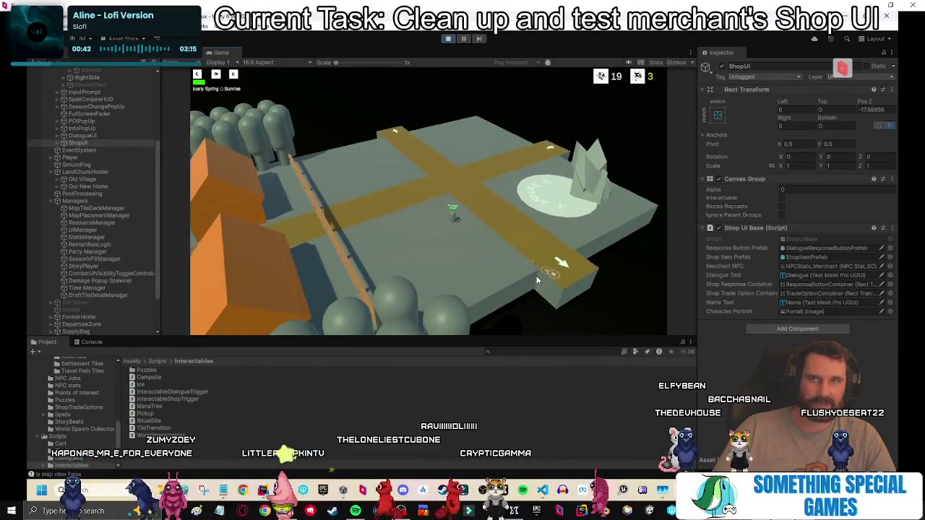
click(499, 244)
click(393, 301)
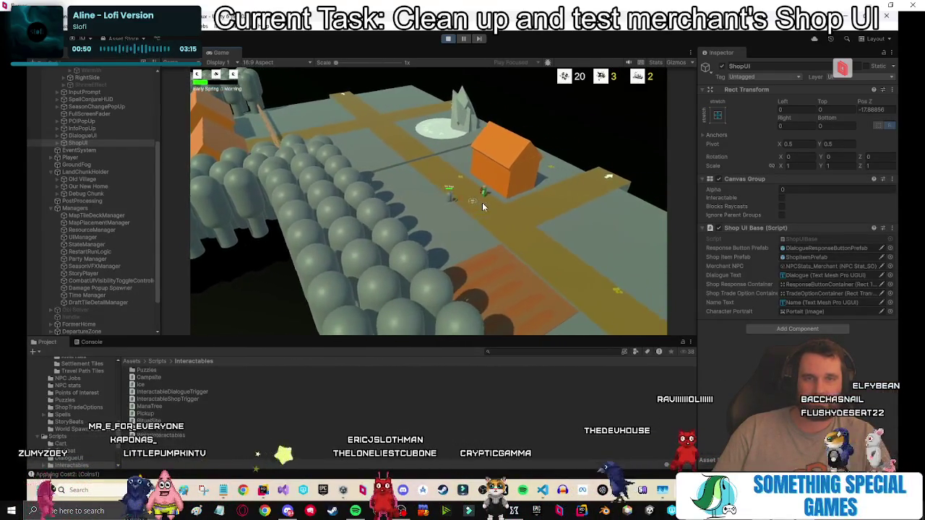
Approach the merchant, buy Rent a Tent in the enlarged game view, and say Goodbye to close the shop.
click(482, 206)
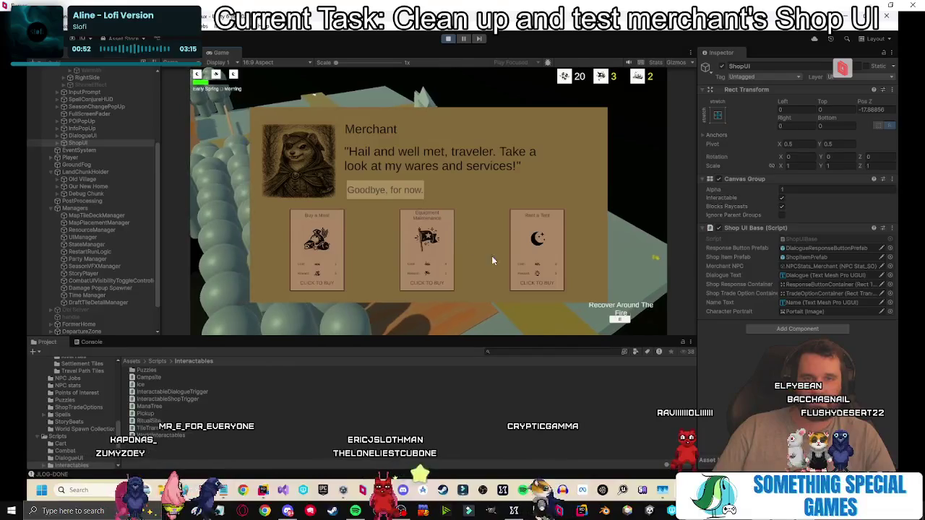
key(shift+space)
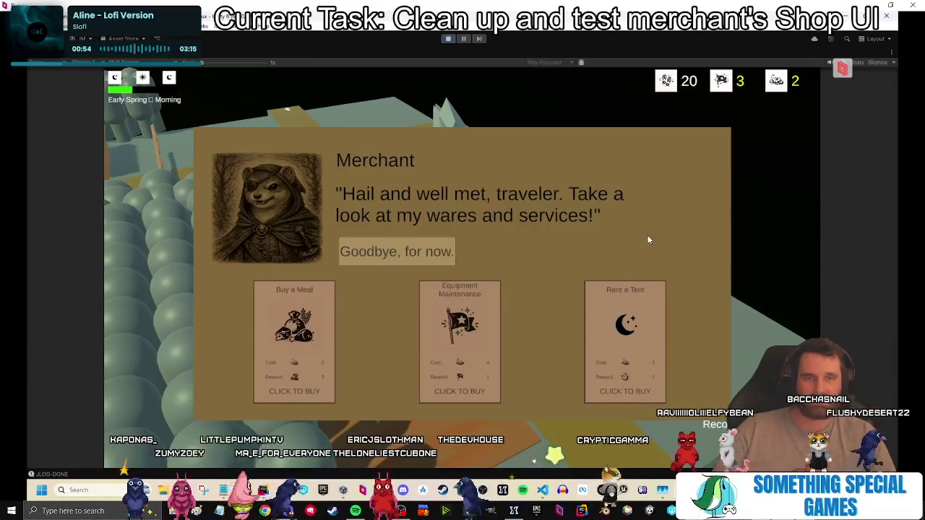
click(645, 332)
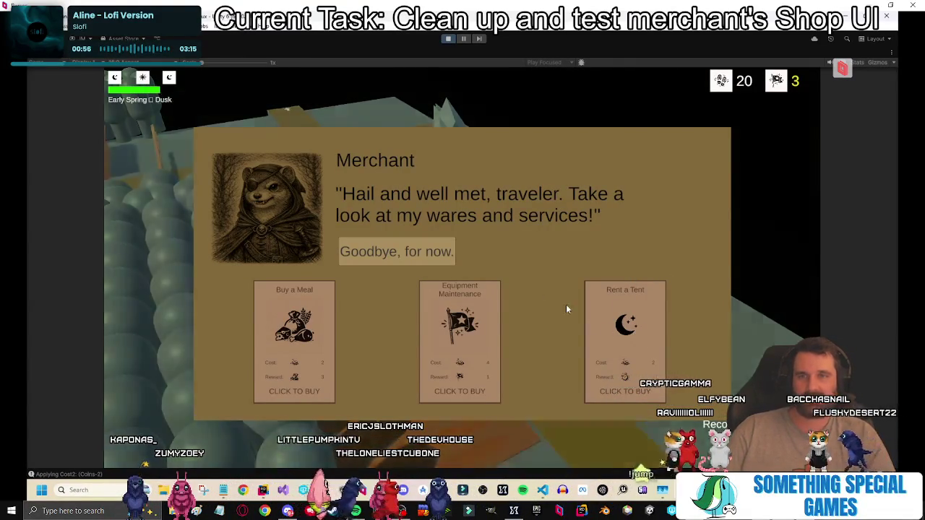
click(436, 250)
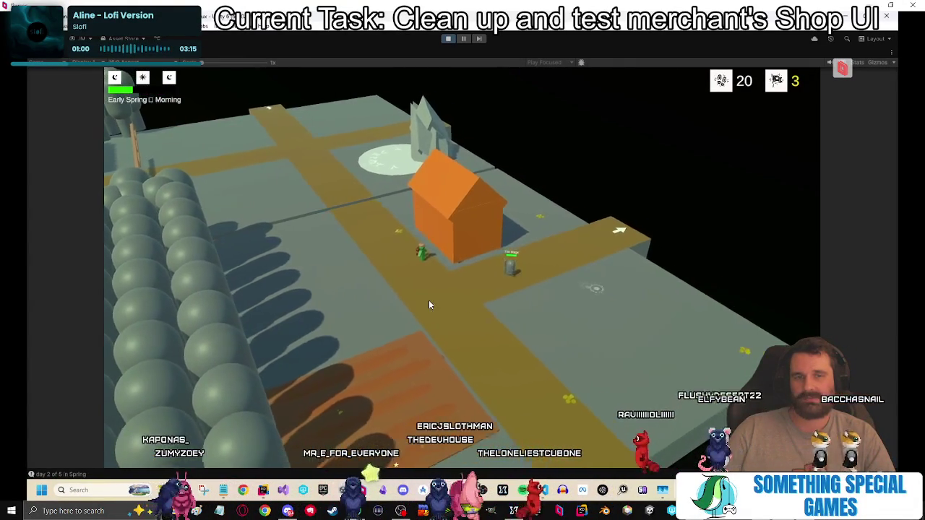
Walk the character left and up toward the house, then restore the normal editor layout.
click(428, 296)
click(403, 266)
click(400, 242)
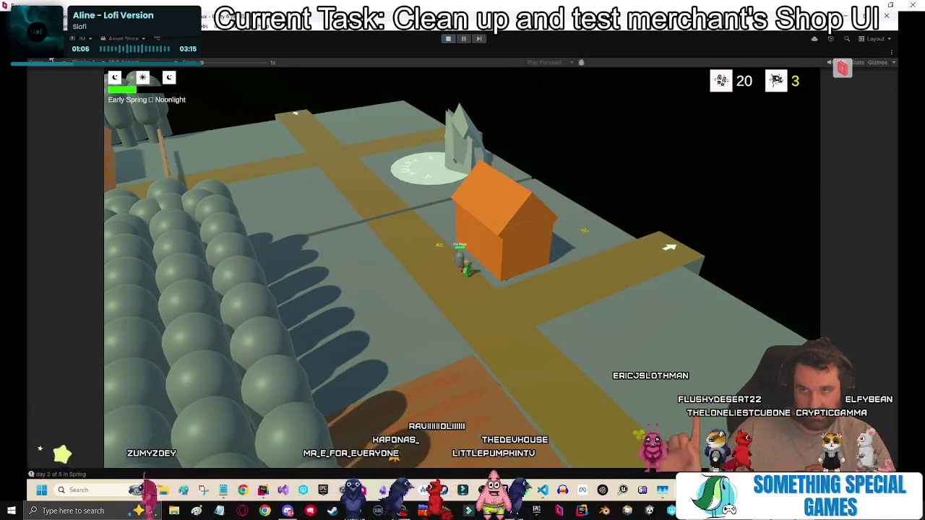
key(shift+space)
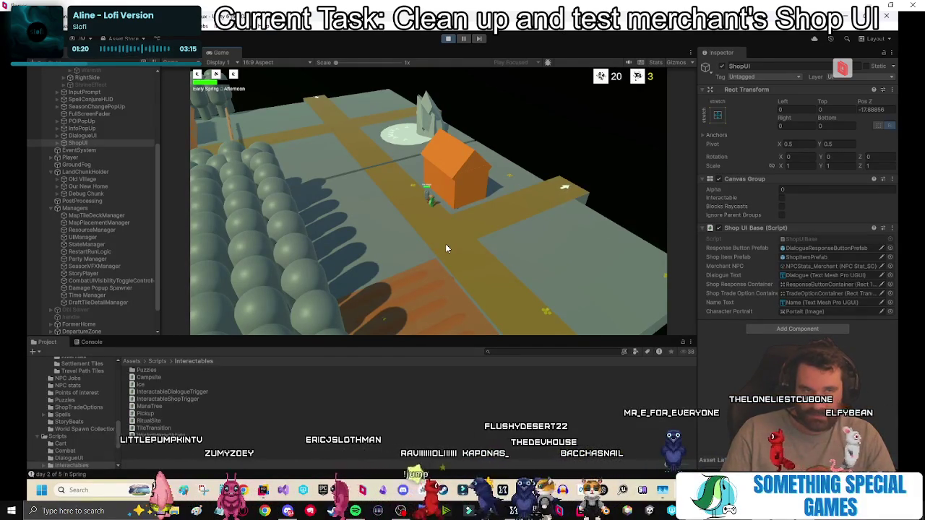
Review the Console messages and the DialogueUI object's settings, then stop play mode.
click(90, 343)
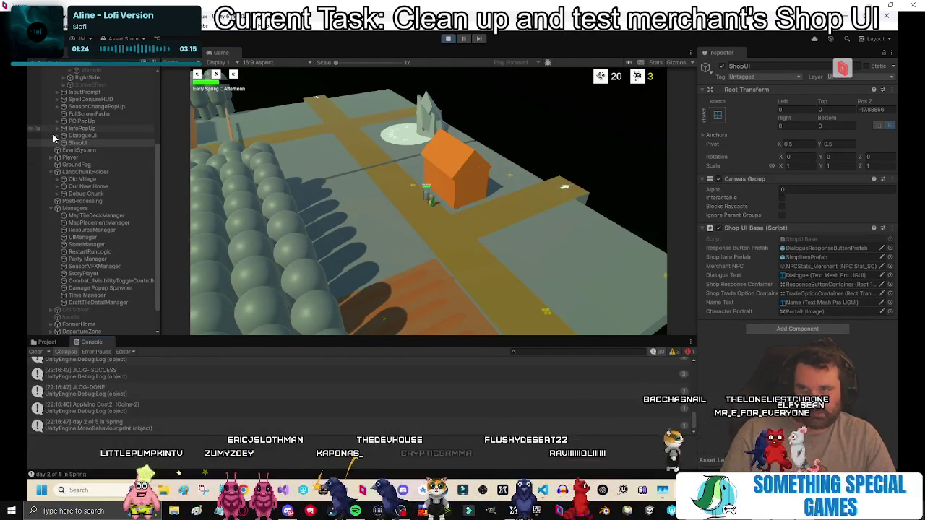
click(79, 136)
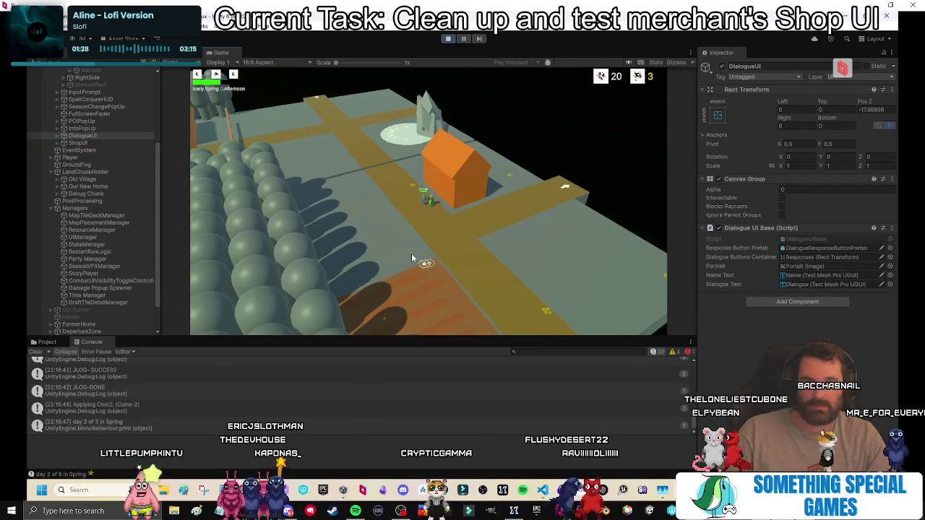
click(448, 39)
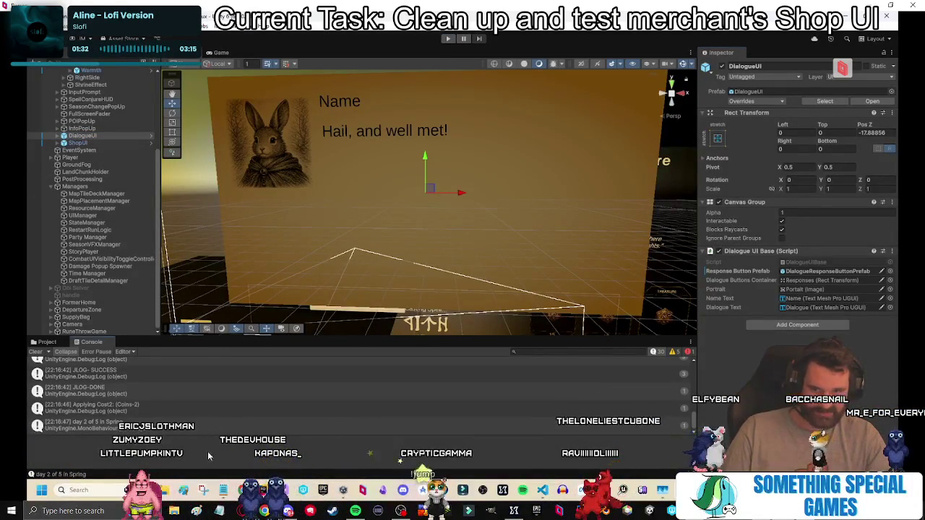
click(288, 511)
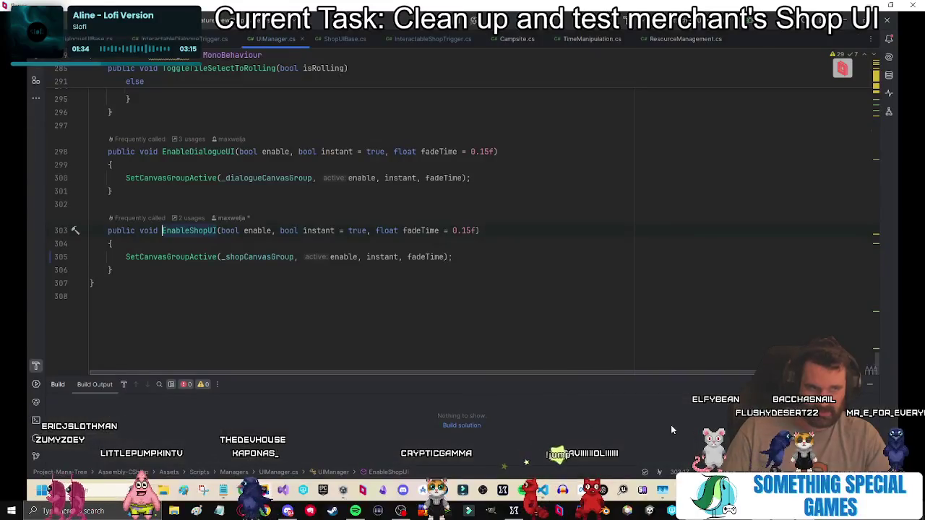
click(252, 267)
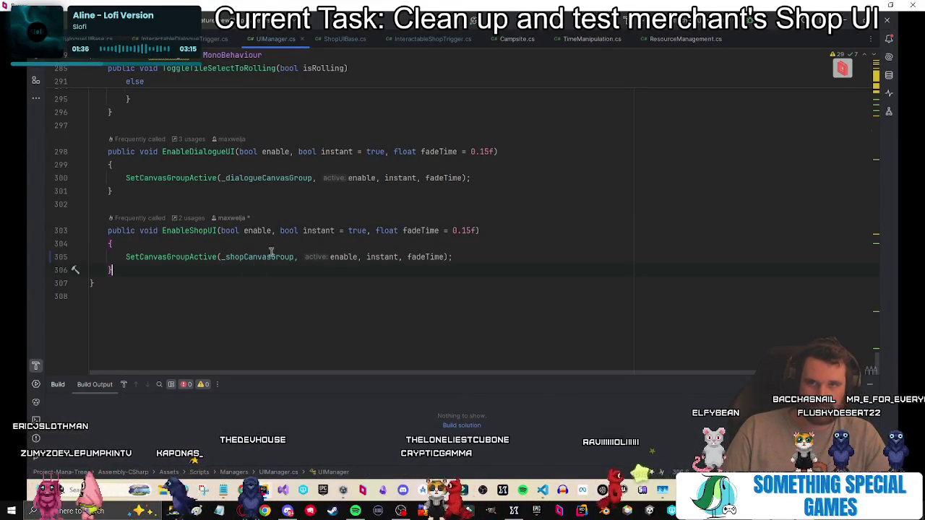
click(323, 231)
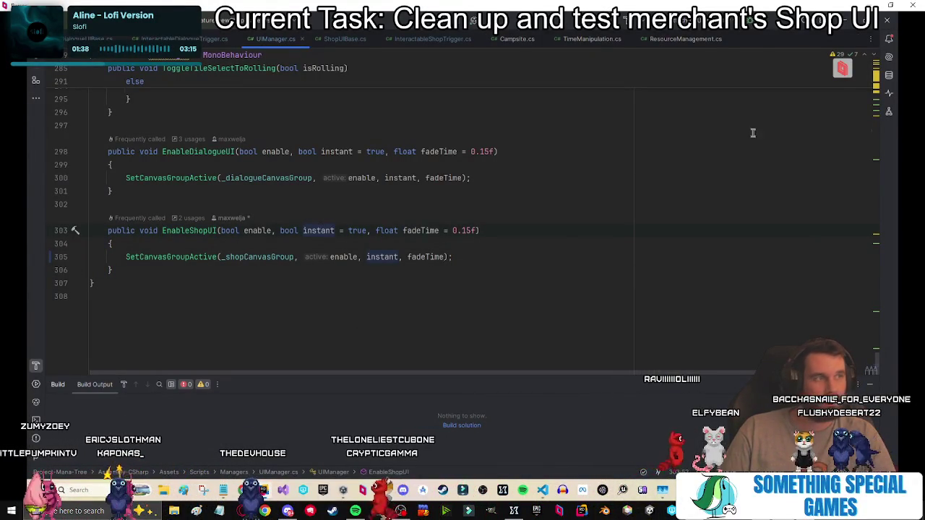